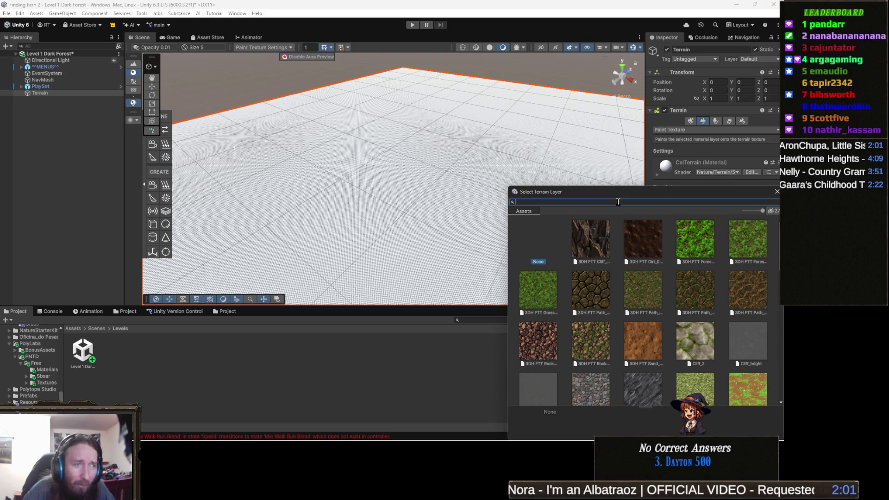
Step: Filter the terrain layer picker for 'grass' and apply the 3DH FTT ForestGround grass layer to the terrain
{"action": "type", "text": "grass"}
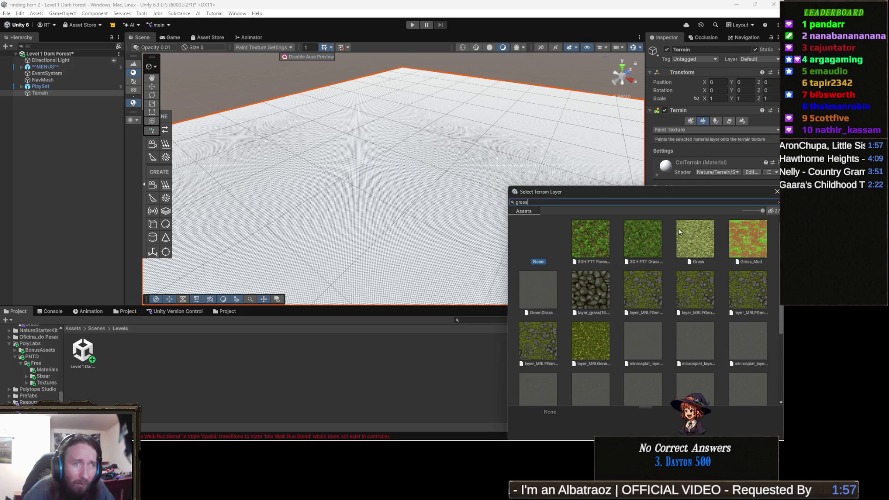
{"action": "left_click", "coordinate": [597, 250]}
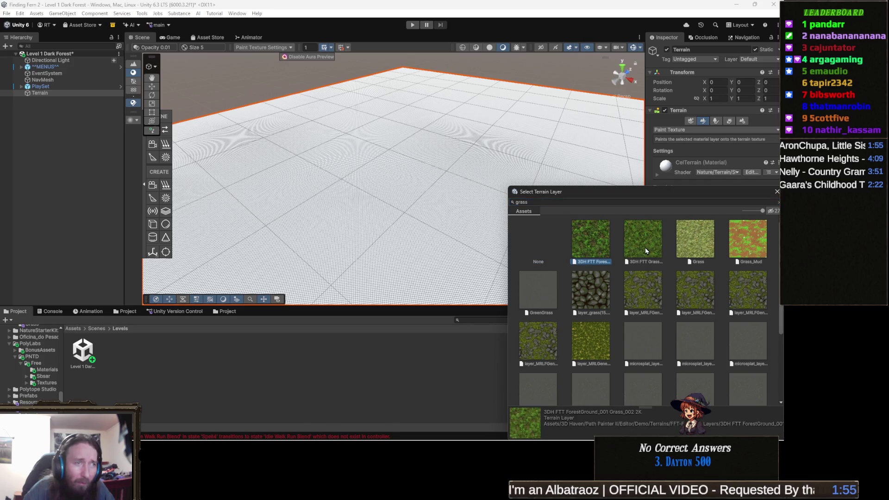
{"action": "left_click", "coordinate": [646, 246]}
{"action": "left_click", "coordinate": [591, 244]}
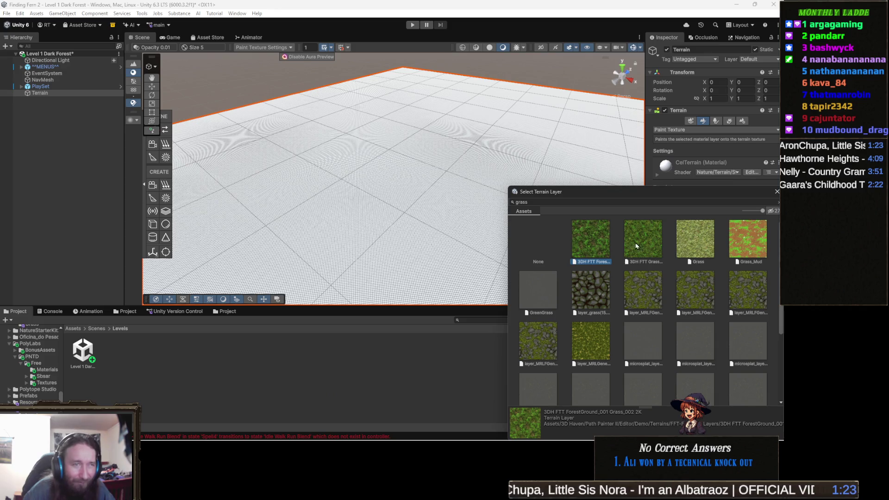
{"action": "double_click", "coordinate": [599, 249]}
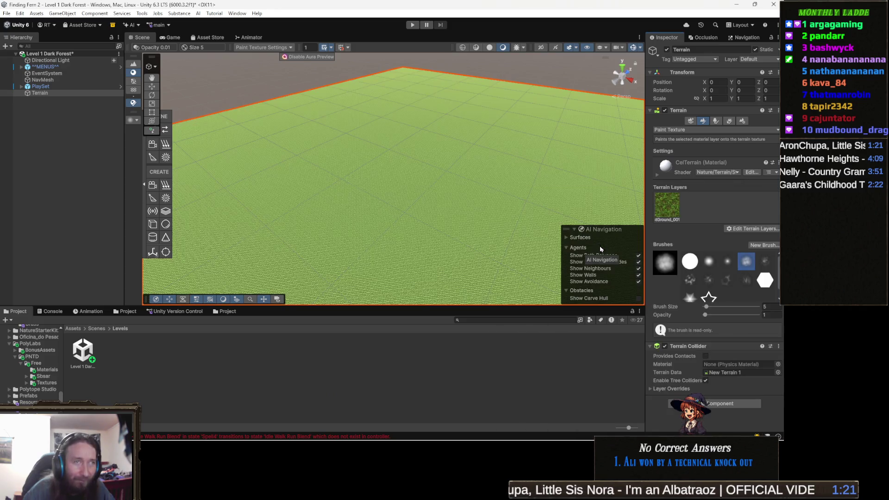
{"action": "scroll", "coordinate": [404, 213], "scroll_direction": "up", "scroll_amount": 8}
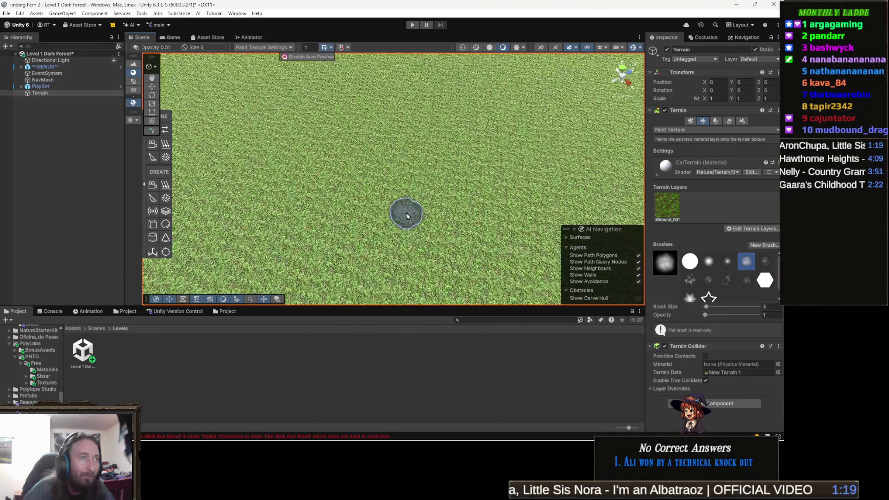
{"action": "mouse_move", "coordinate": [407, 217]}
{"action": "left_mouse_down"}
{"action": "mouse_move", "coordinate": [563, 129]}
{"action": "mouse_move", "coordinate": [484, 79]}
{"action": "mouse_move", "coordinate": [537, 141]}
{"action": "left_mouse_up"}
{"action": "mouse_move", "coordinate": [592, 178]}
{"action": "left_mouse_down"}
{"action": "mouse_move", "coordinate": [433, 154]}
{"action": "mouse_move", "coordinate": [357, 170]}
{"action": "left_mouse_up"}
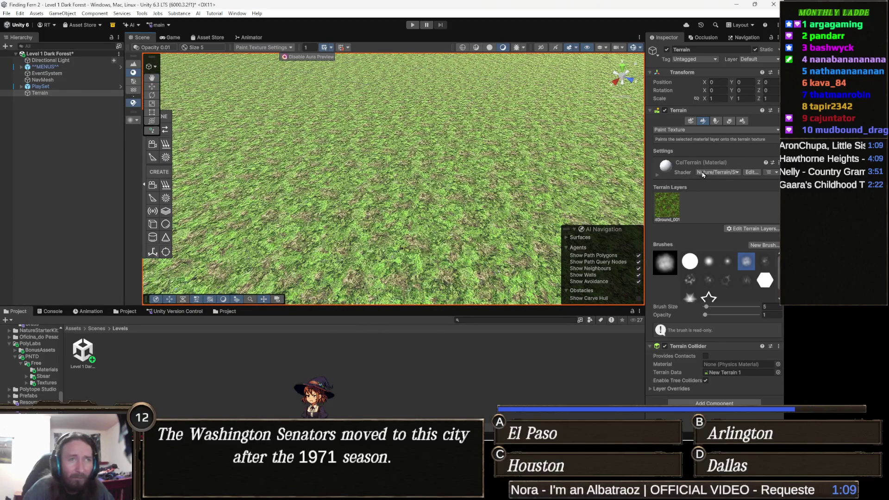
Step: Assign the CelTerrain 1 material to the Material field in Terrain Settings
{"action": "left_click", "coordinate": [742, 121]}
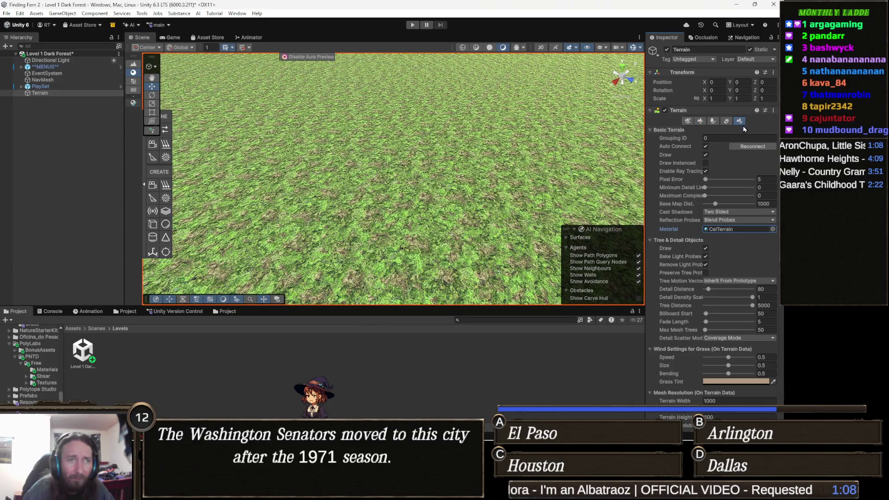
{"action": "left_click", "coordinate": [727, 231]}
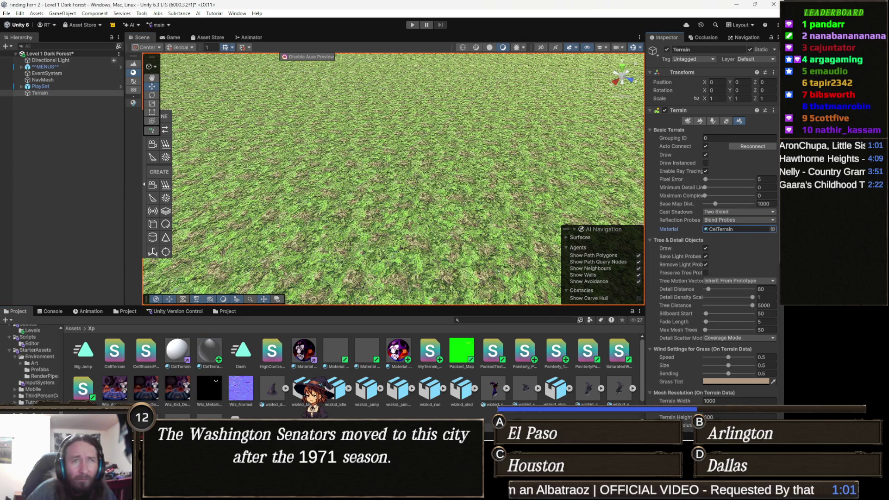
{"action": "left_click_drag", "start_coordinate": [763, 236], "coordinate": [732, 233]}
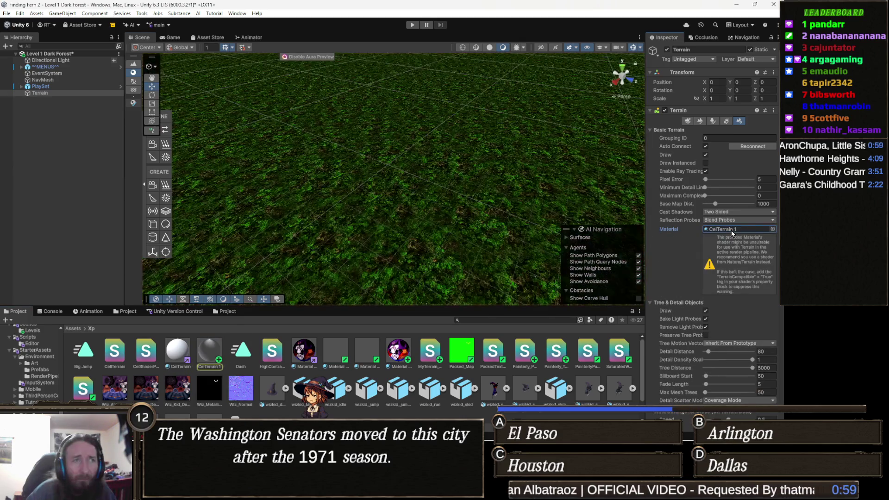
{"action": "left_click_drag", "start_coordinate": [393, 190], "coordinate": [389, 223]}
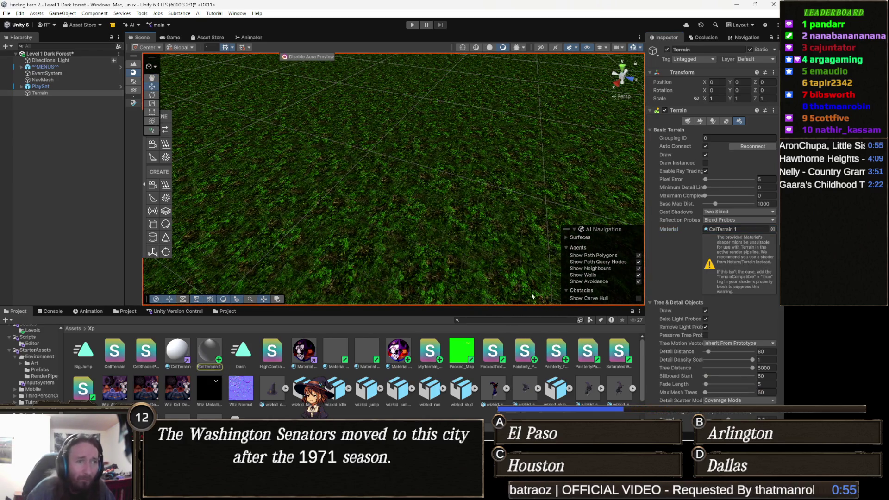
{"action": "scroll", "coordinate": [713, 208], "scroll_direction": "down", "scroll_amount": 4}
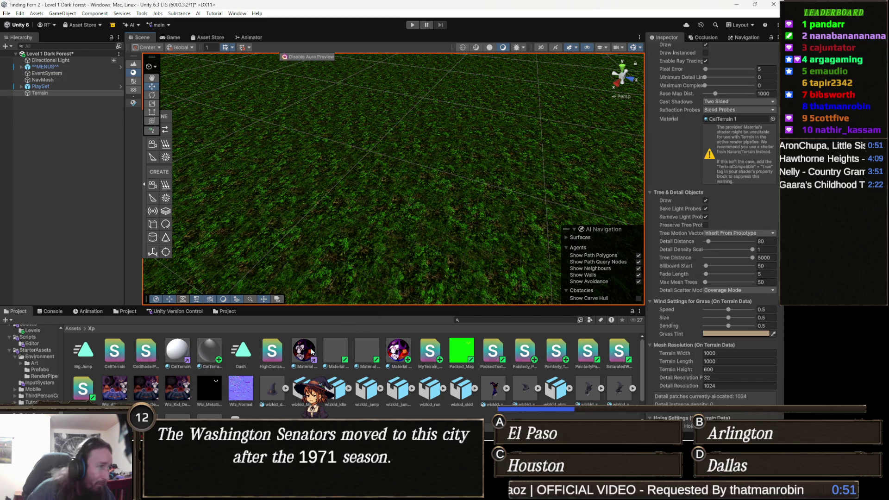
Step: Inspect the CelTerrain material's properties, then reselect the terrain and tilt the view
{"action": "left_click", "coordinate": [215, 352]}
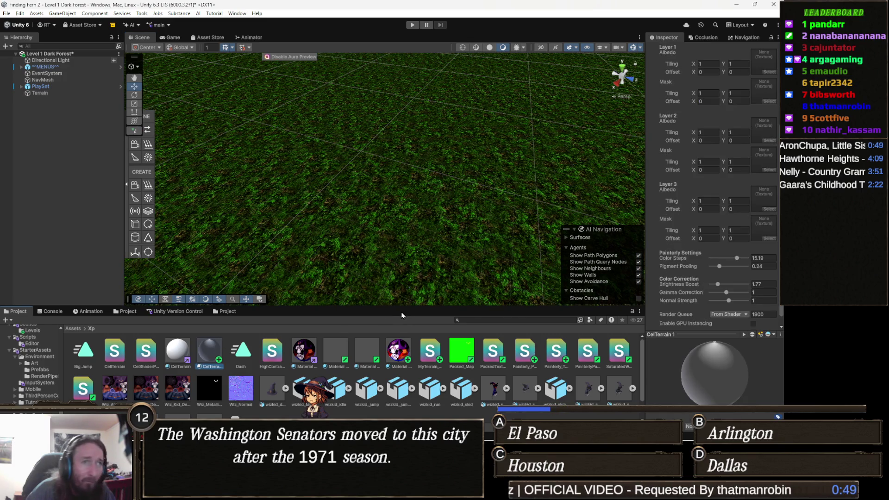
{"action": "scroll", "coordinate": [743, 264], "scroll_direction": "down", "scroll_amount": 1}
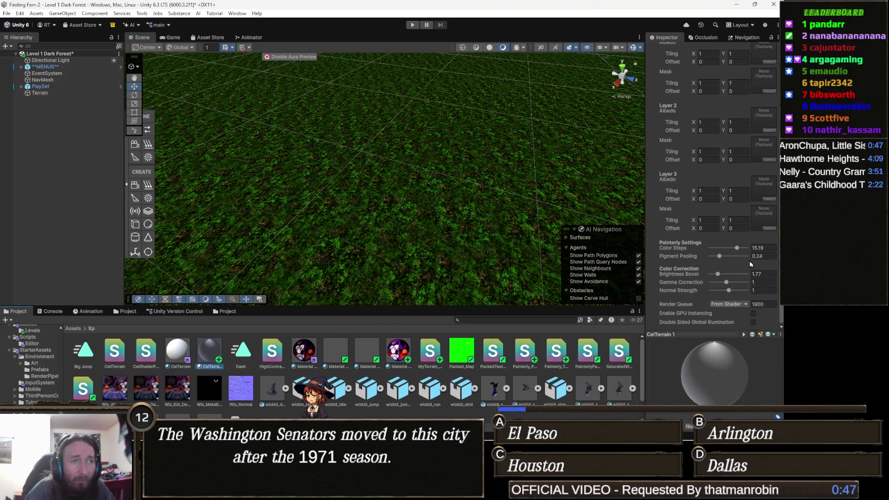
{"action": "left_click", "coordinate": [383, 199]}
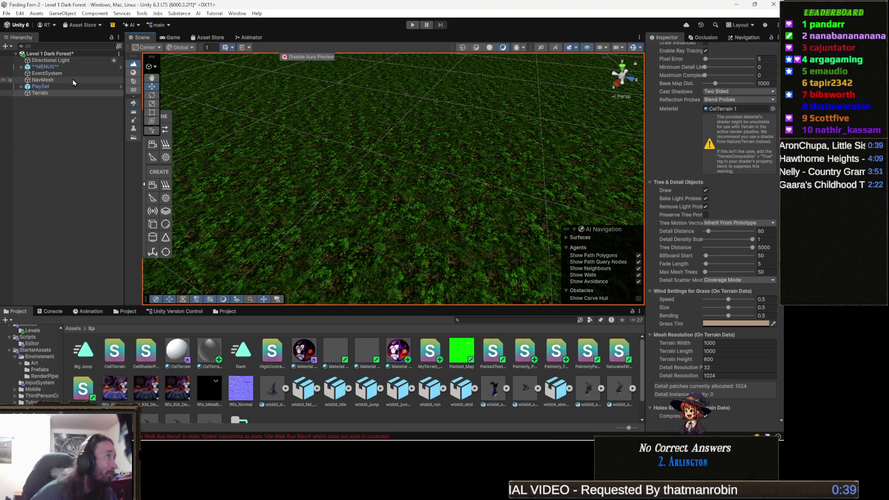
{"action": "mouse_move", "coordinate": [403, 306]}
{"action": "left_mouse_down"}
{"action": "mouse_move", "coordinate": [418, 171]}
{"action": "mouse_move", "coordinate": [442, 202]}
{"action": "left_mouse_up"}
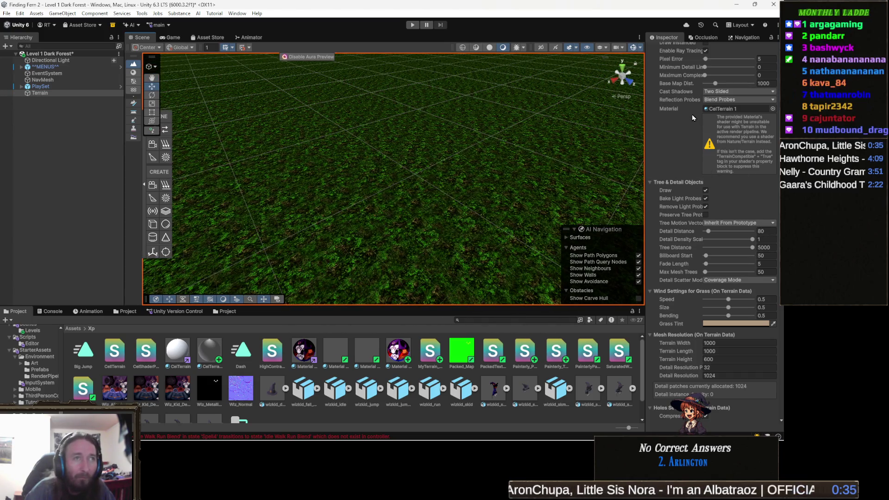
{"action": "scroll", "coordinate": [714, 94], "scroll_direction": "up", "scroll_amount": 10}
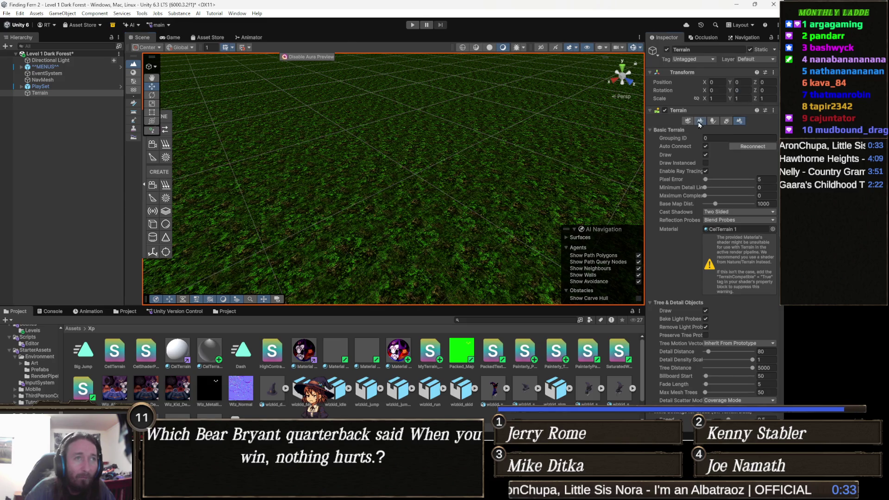
Step: Replace the terrain's existing layer with Grass_Mud using Edit Terrain Layers > Replace Layer
{"action": "left_click", "coordinate": [703, 121]}
{"action": "left_click", "coordinate": [750, 229]}
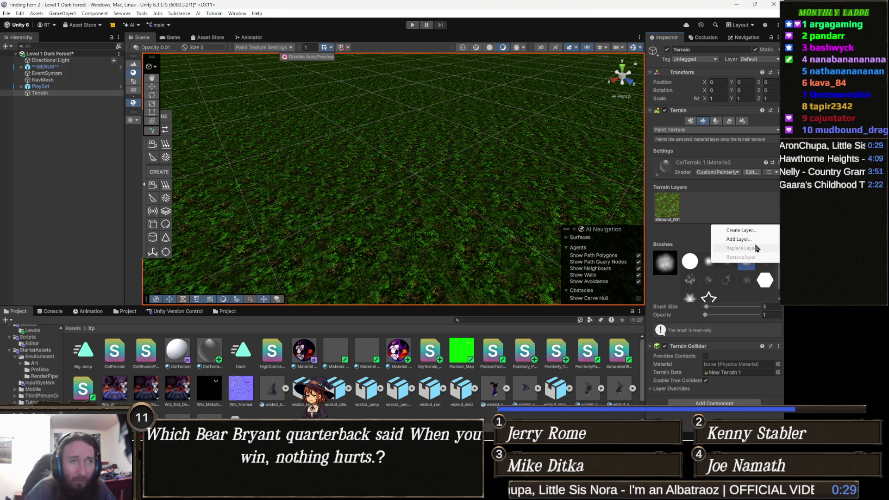
{"action": "left_click", "coordinate": [671, 208]}
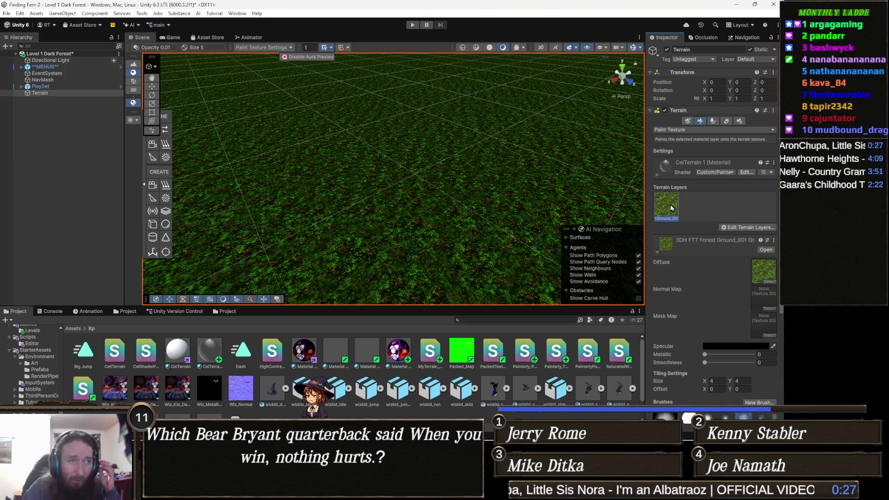
{"action": "left_click", "coordinate": [765, 242]}
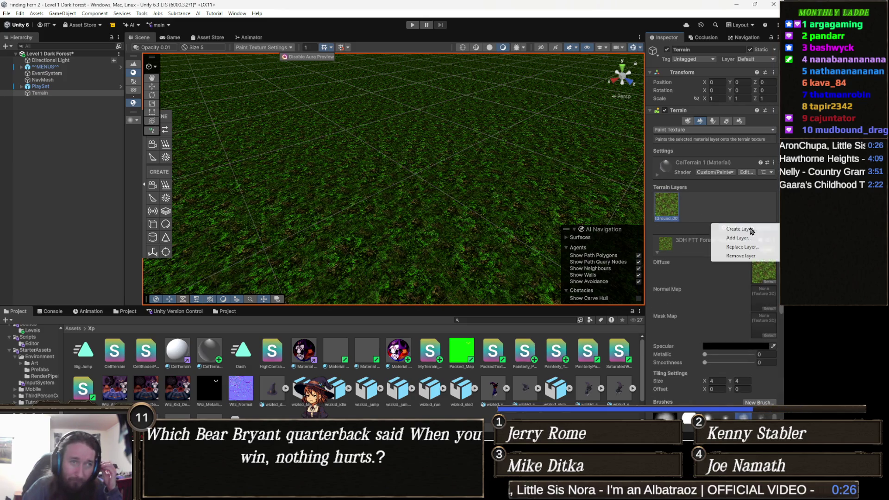
{"action": "left_click", "coordinate": [756, 250]}
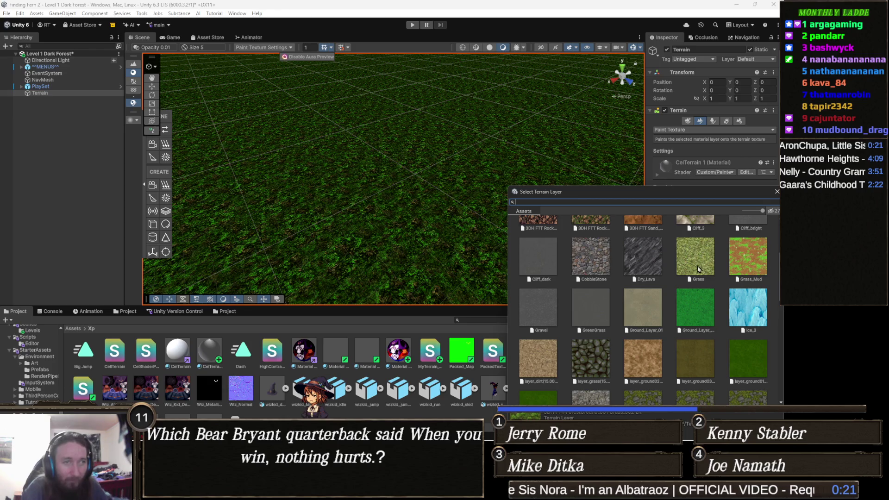
{"action": "double_click", "coordinate": [736, 254]}
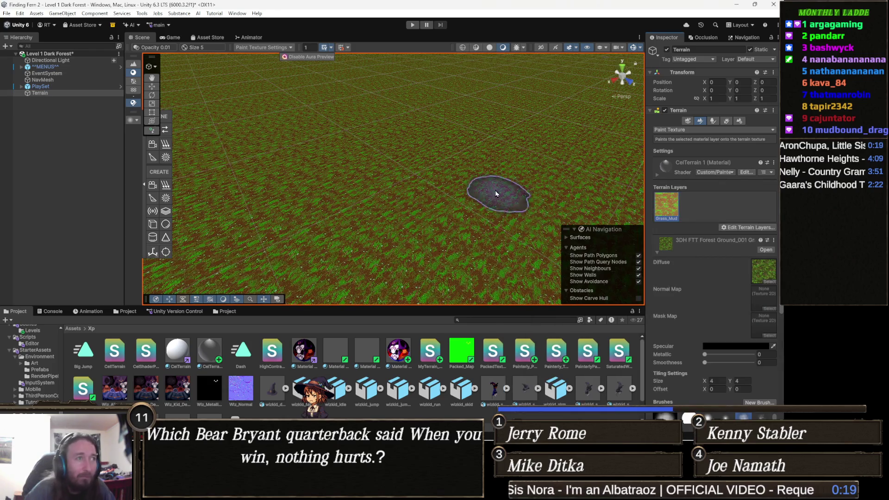
{"action": "scroll", "coordinate": [456, 230], "scroll_direction": "up", "scroll_amount": 5}
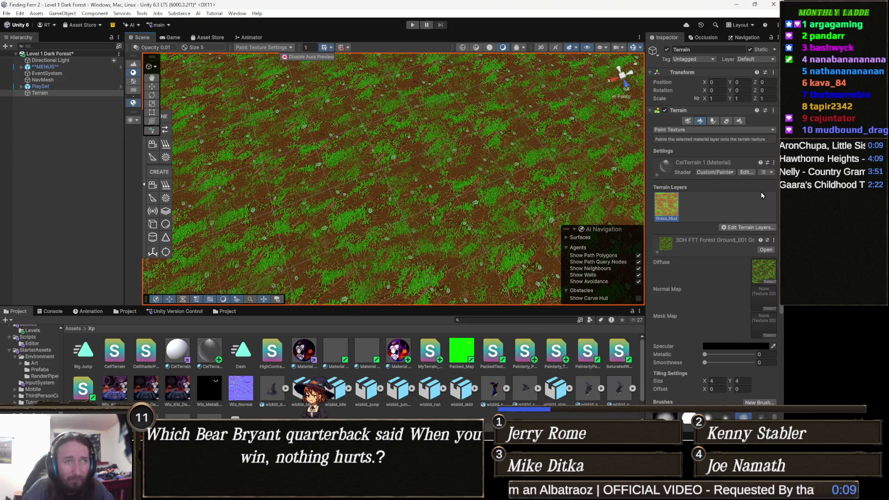
{"action": "left_click", "coordinate": [759, 229]}
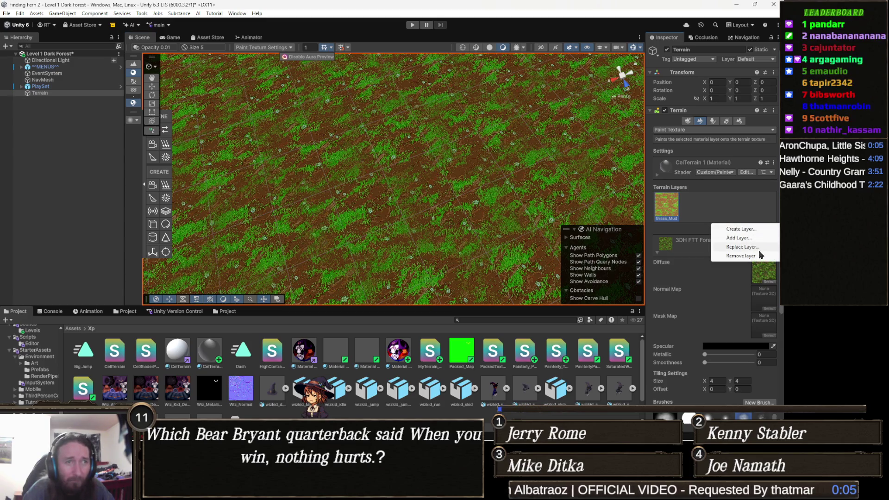
Step: Start a layer replacement, filter the picker by 'grass', and preview the Grass layer
{"action": "left_click", "coordinate": [743, 248]}
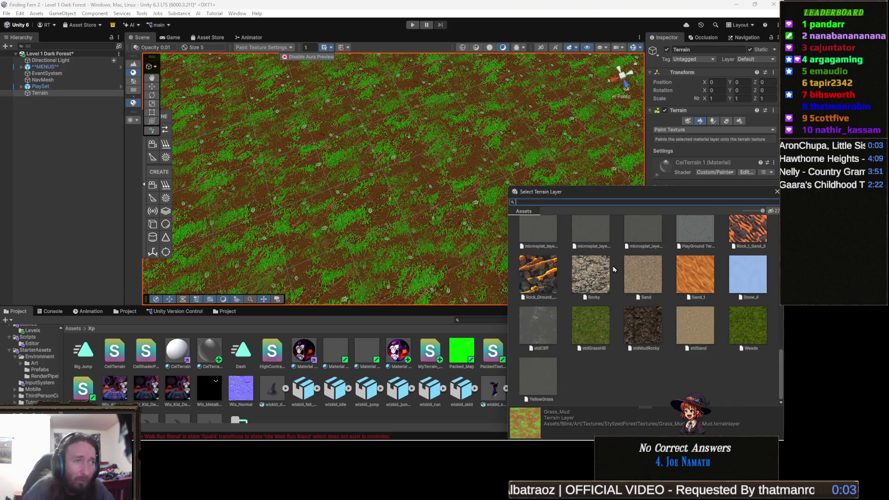
{"action": "type", "text": "g"}
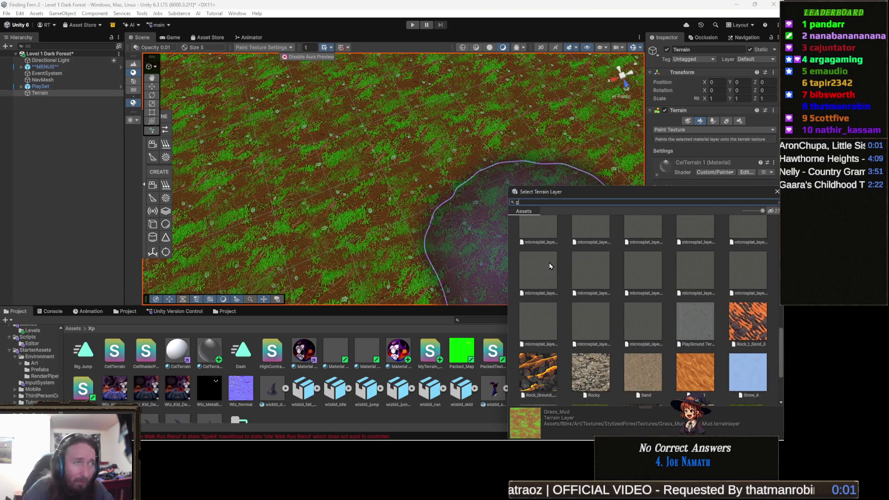
{"action": "type", "text": "rass"}
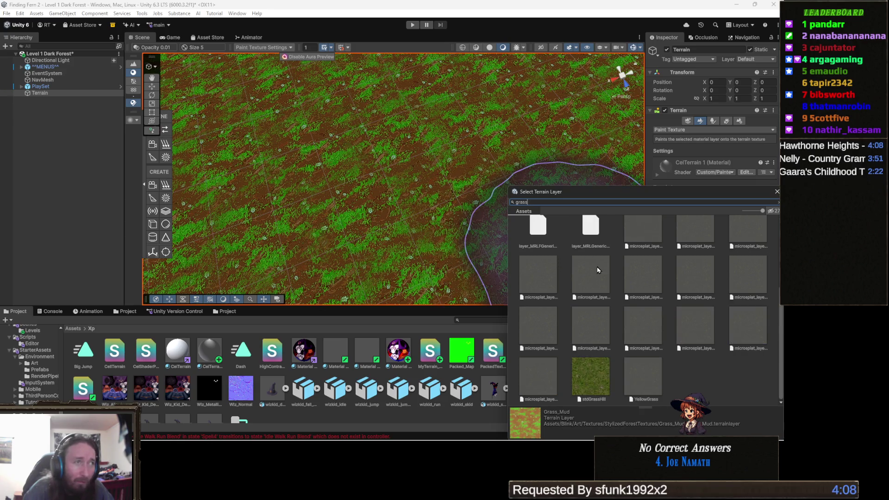
{"action": "scroll", "coordinate": [711, 286], "scroll_direction": "up", "scroll_amount": 3}
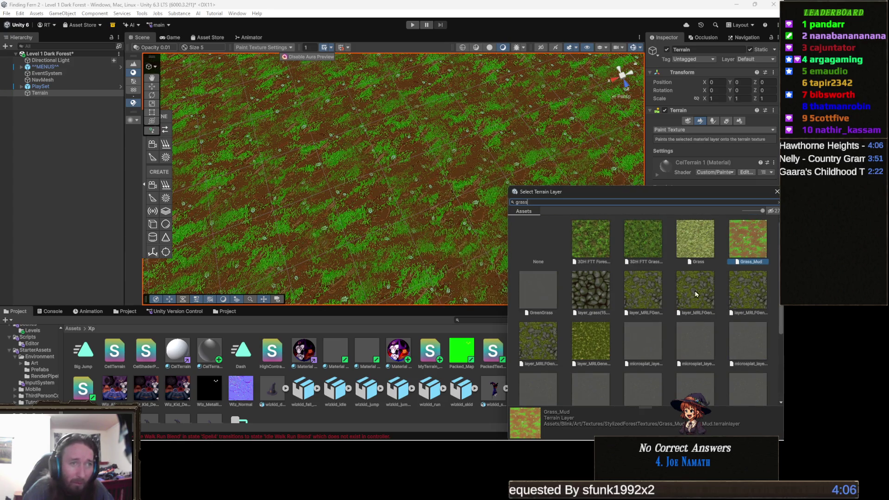
{"action": "left_click", "coordinate": [706, 253]}
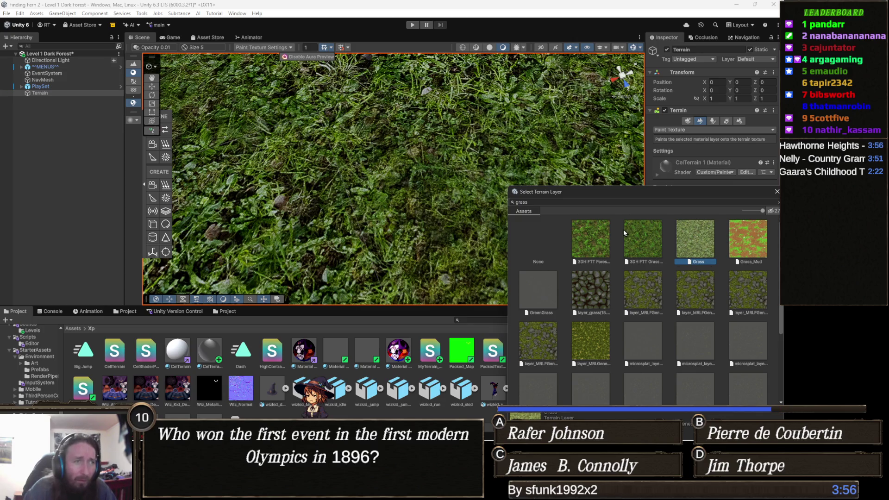
{"action": "left_click", "coordinate": [601, 245]}
{"action": "left_click", "coordinate": [642, 238]}
{"action": "left_click", "coordinate": [694, 238]}
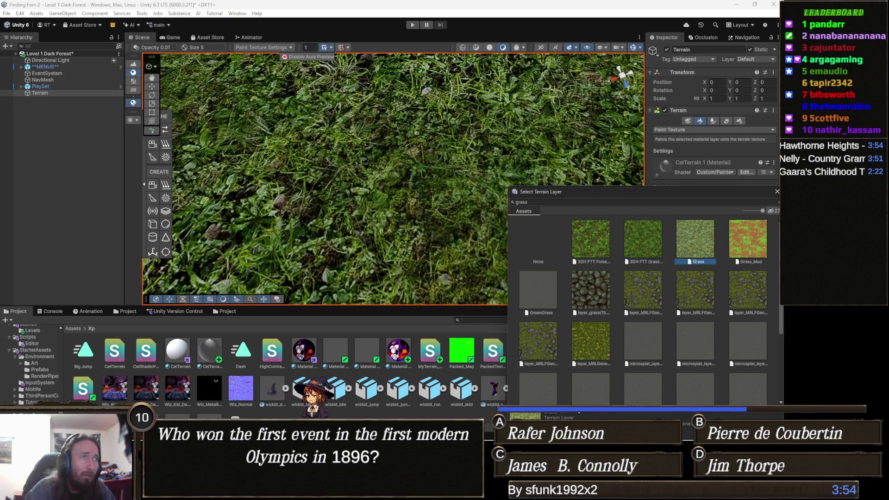
Step: Preview Grass_Mud, GreenGrass, cobbled stone and rocky grass layers, settling on layer_MRLFGen rocky grass
{"action": "key", "text": "Right"}
{"action": "key", "text": "Right"}
{"action": "key", "text": "Right"}
{"action": "key", "text": "Right"}
{"action": "key", "text": "Right"}
{"action": "key", "text": "Right"}
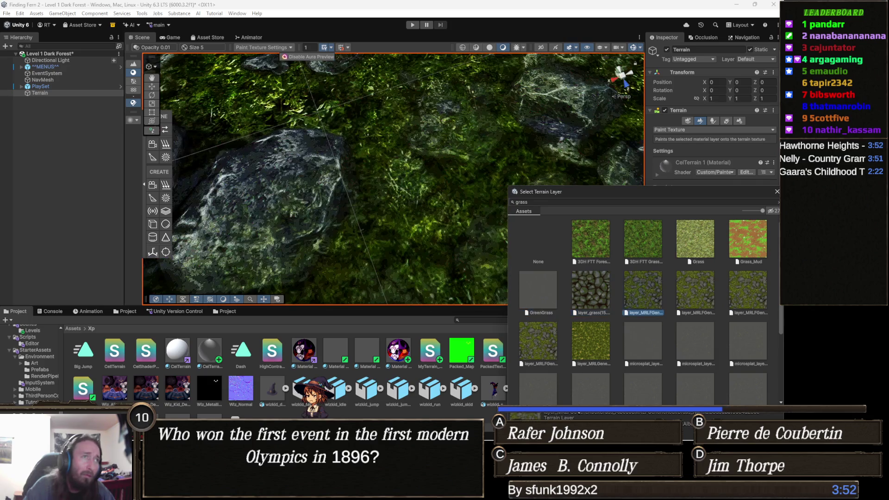
{"action": "key", "text": "Right"}
{"action": "key", "text": "Right"}
{"action": "key", "text": "Right"}
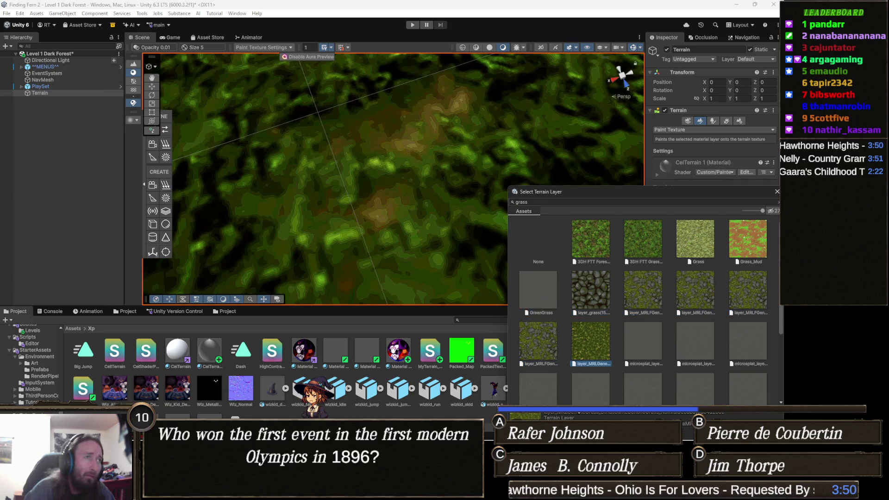
{"action": "key", "text": "Right"}
{"action": "key", "text": "Right"}
{"action": "key", "text": "Right"}
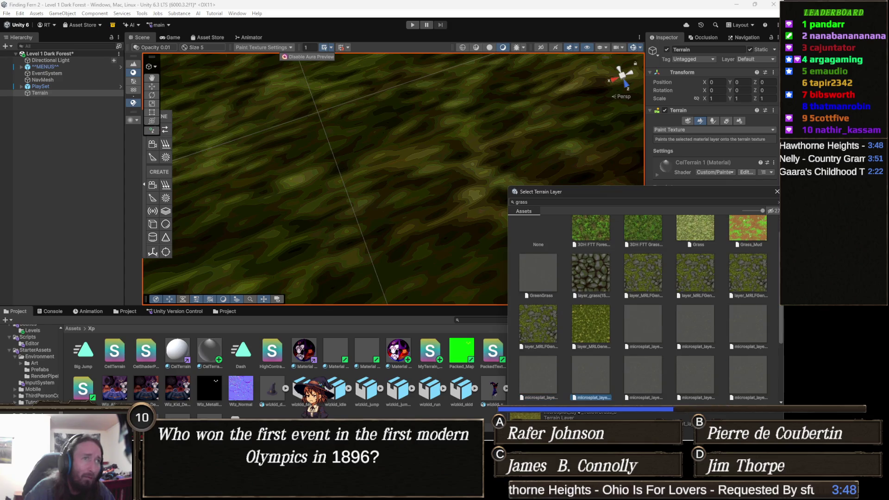
{"action": "key", "text": "Right"}
{"action": "key", "text": "Right"}
{"action": "key", "text": "Right"}
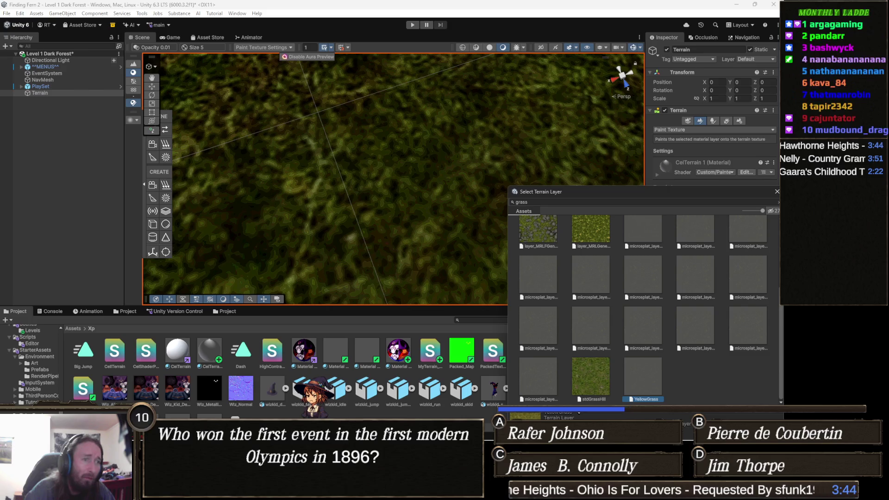
{"action": "key", "text": "Up"}
{"action": "key", "text": "Up"}
{"action": "key", "text": "Up"}
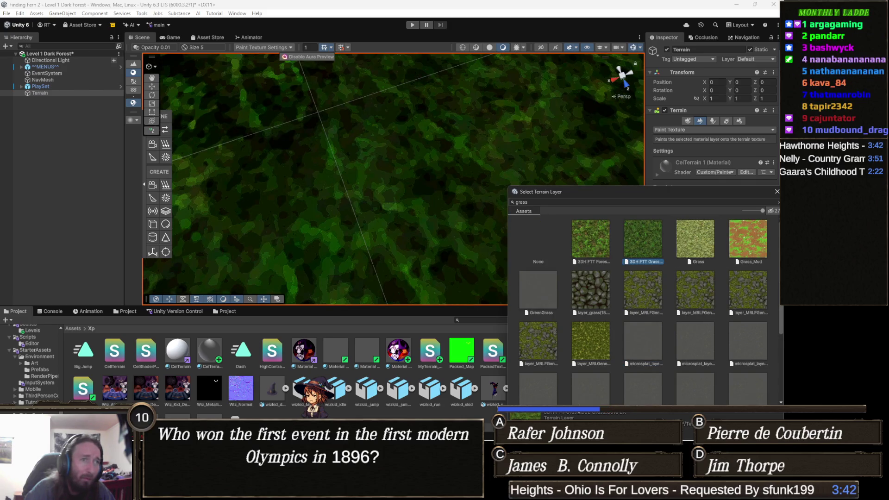
{"action": "key", "text": "Right"}
{"action": "key", "text": "Right"}
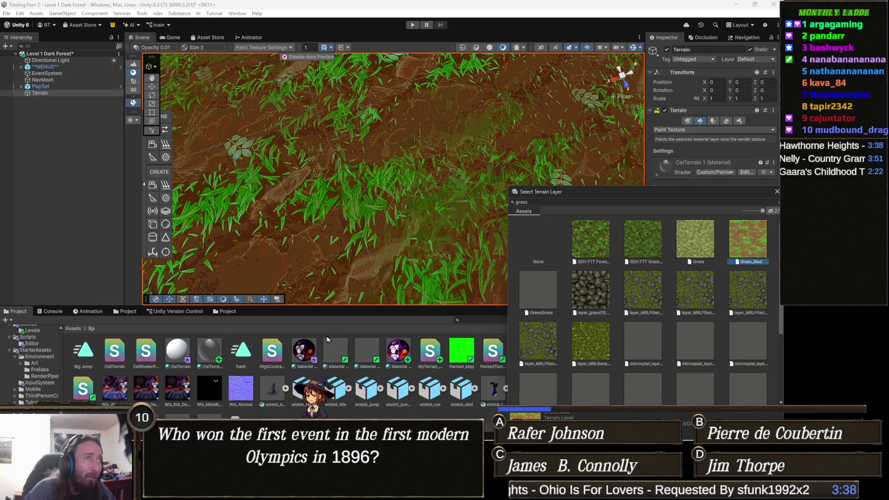
{"action": "scroll", "coordinate": [326, 335], "scroll_direction": "down", "scroll_amount": 2}
{"action": "scroll", "coordinate": [539, 161], "scroll_direction": "down", "scroll_amount": 5}
{"action": "scroll", "coordinate": [546, 140], "scroll_direction": "up", "scroll_amount": 5}
{"action": "key", "text": "Right"}
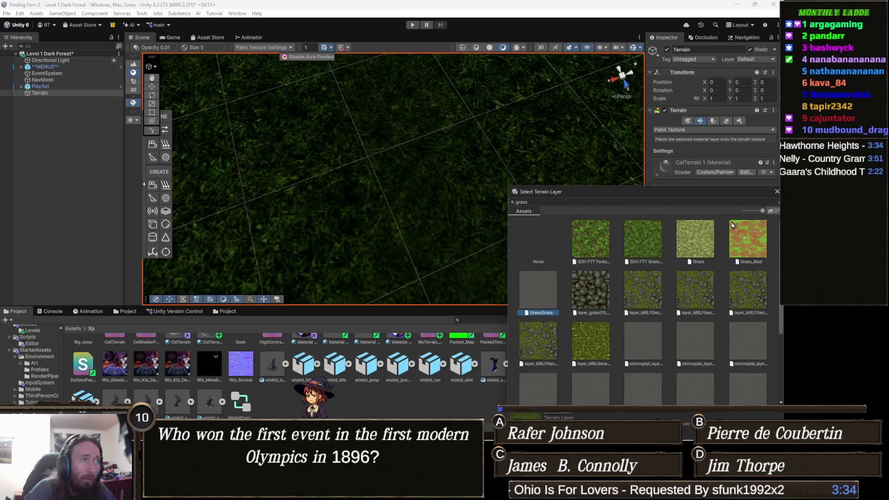
{"action": "key", "text": "Left"}
{"action": "key", "text": "Right"}
{"action": "key", "text": "Right"}
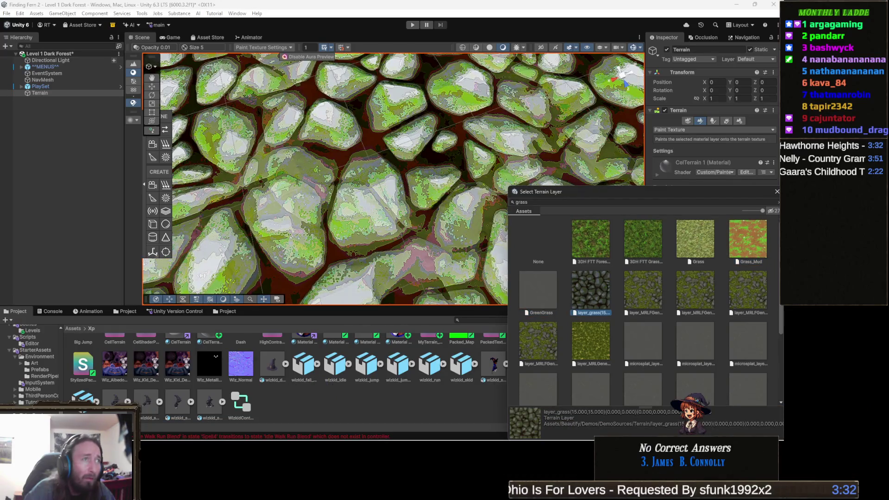
{"action": "scroll", "coordinate": [667, 139], "scroll_direction": "down", "scroll_amount": 2}
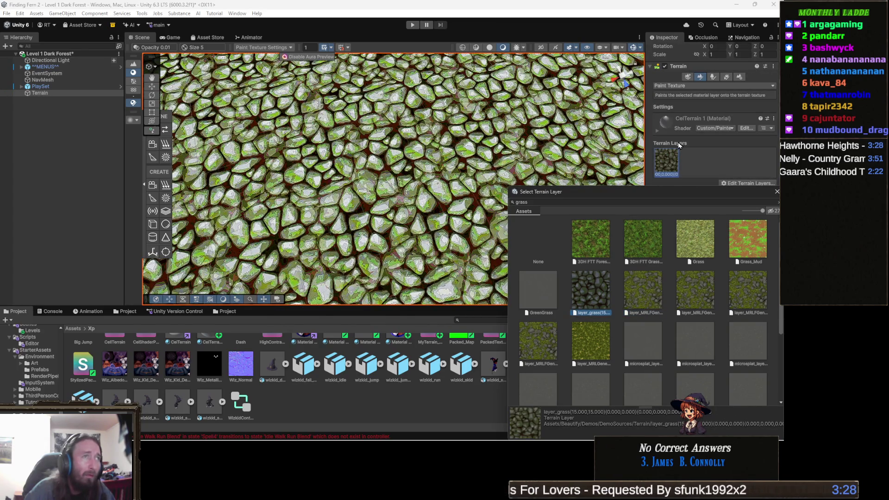
{"action": "key", "text": "Right"}
{"action": "scroll", "coordinate": [654, 146], "scroll_direction": "up", "scroll_amount": 1}
{"action": "scroll", "coordinate": [550, 133], "scroll_direction": "up", "scroll_amount": 3}
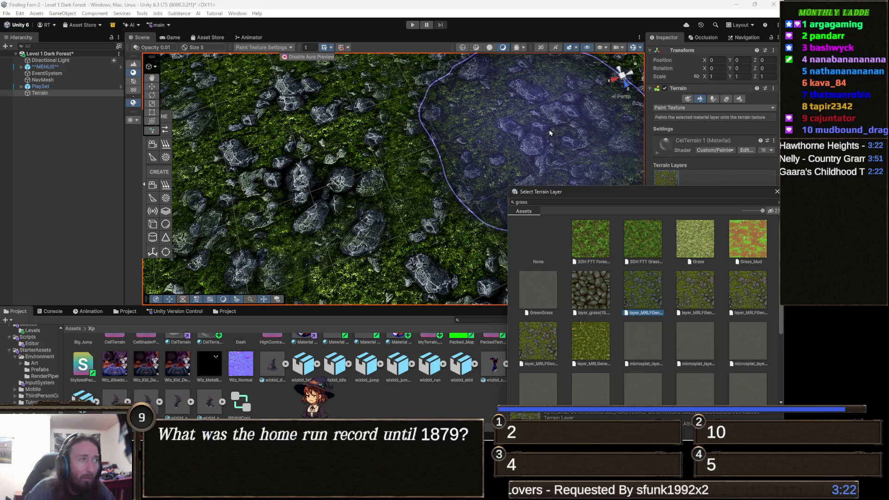
{"action": "key", "text": "Right"}
{"action": "scroll", "coordinate": [550, 133], "scroll_direction": "up", "scroll_amount": 3}
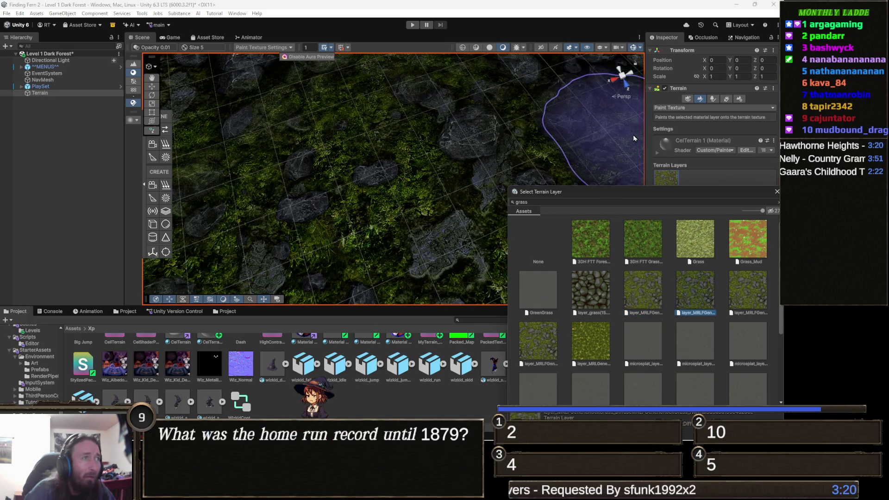
{"action": "scroll", "coordinate": [634, 137], "scroll_direction": "down", "scroll_amount": 5}
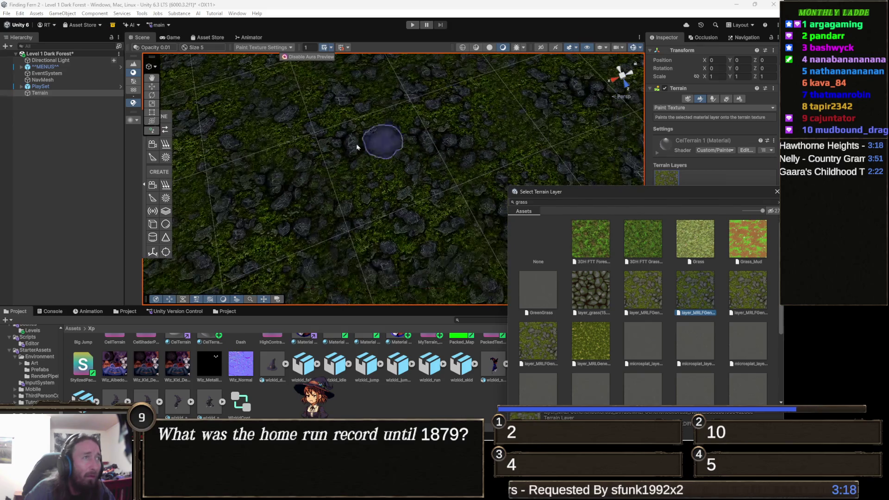
{"action": "scroll", "coordinate": [246, 169], "scroll_direction": "up", "scroll_amount": 4}
{"action": "key", "text": "Left"}
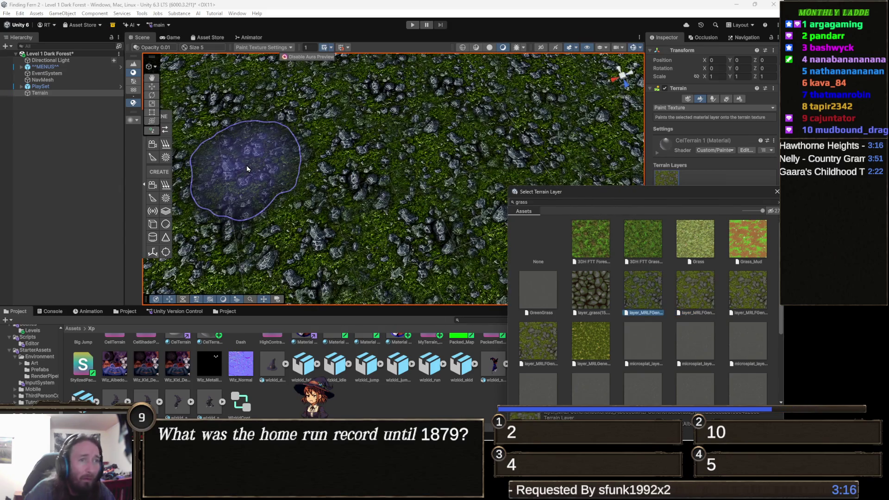
{"action": "key", "text": "Down"}
{"action": "key", "text": "Left"}
{"action": "key", "text": "Left"}
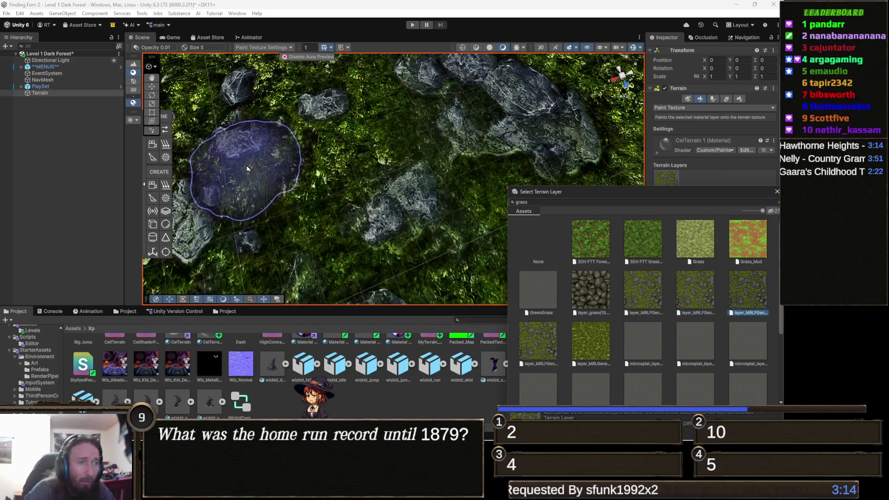
{"action": "scroll", "coordinate": [294, 253], "scroll_direction": "down", "scroll_amount": 5}
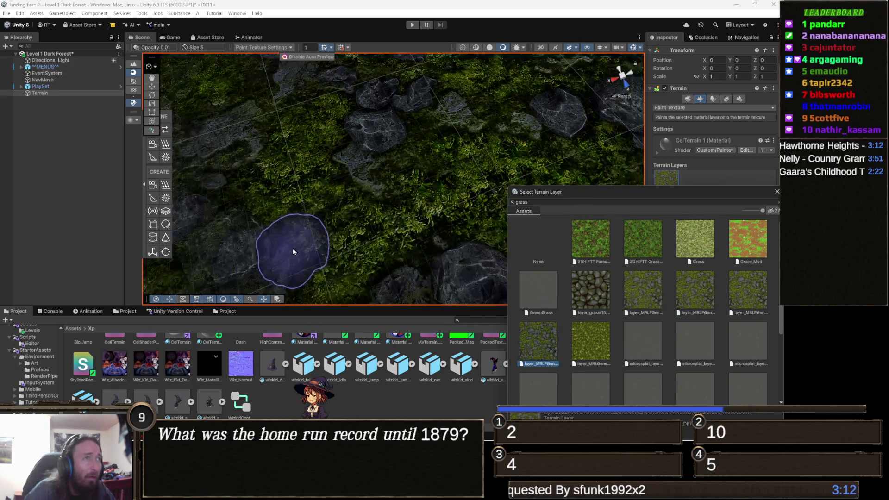
{"action": "scroll", "coordinate": [289, 236], "scroll_direction": "down", "scroll_amount": 6}
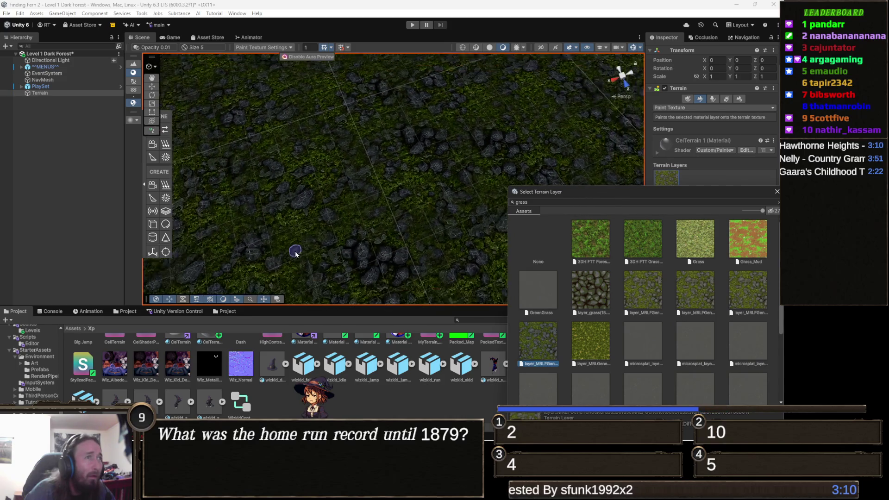
{"action": "scroll", "coordinate": [271, 230], "scroll_direction": "up", "scroll_amount": 5}
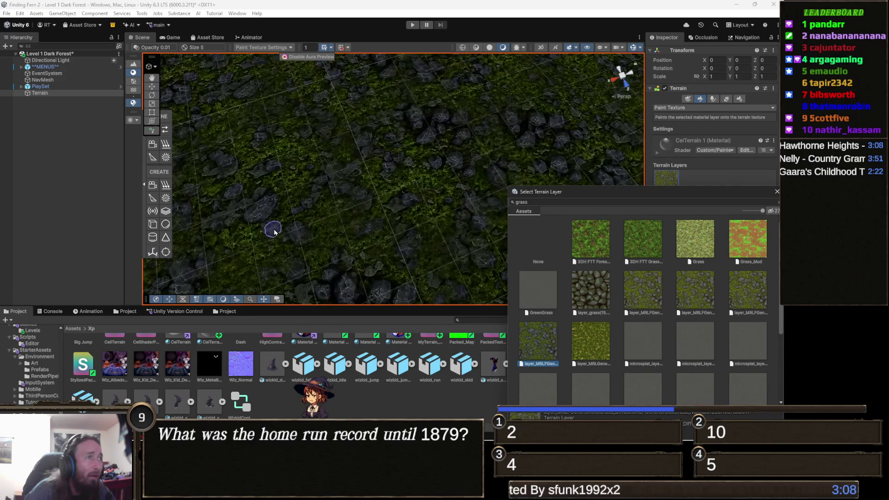
{"action": "scroll", "coordinate": [454, 194], "scroll_direction": "down", "scroll_amount": 3}
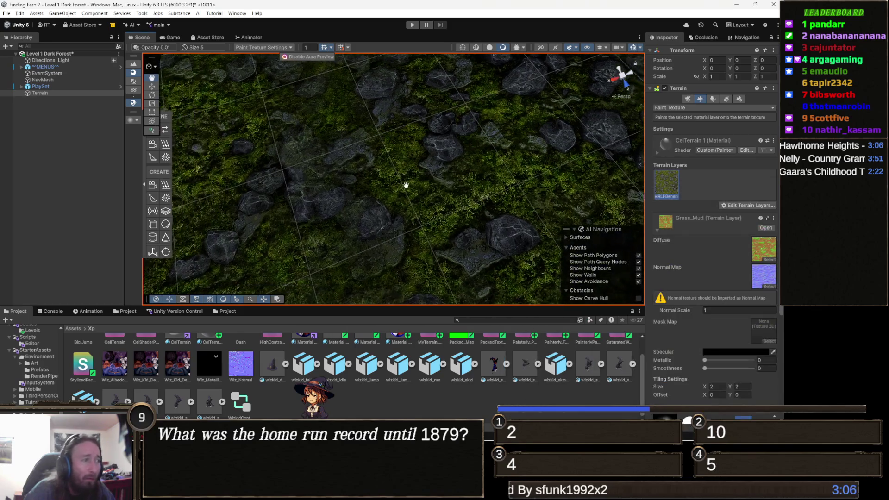
Step: Locate the terrain's CelTerrain 1 material from Terrain Settings and duplicate it
{"action": "left_click", "coordinate": [740, 99]}
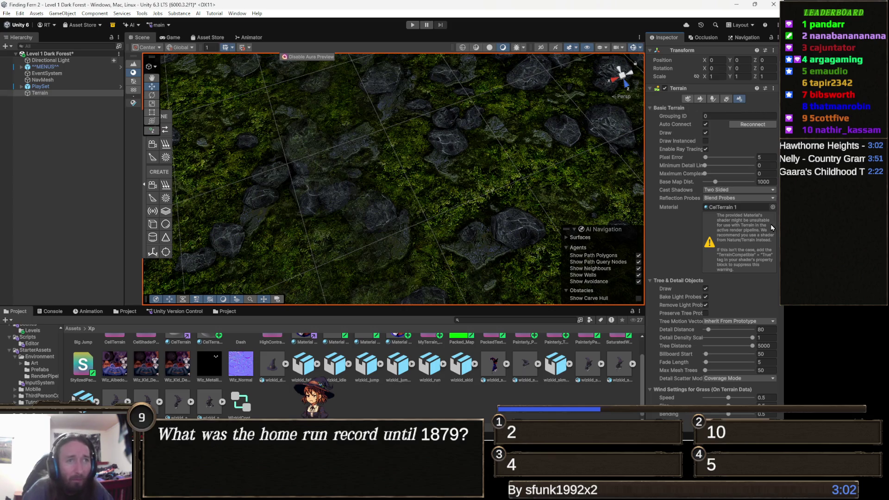
{"action": "scroll", "coordinate": [726, 282], "scroll_direction": "down", "scroll_amount": 5}
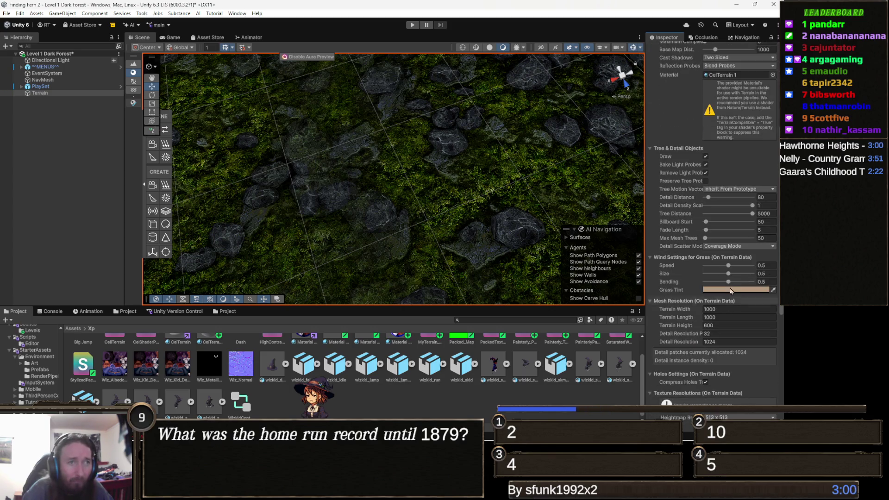
{"action": "scroll", "coordinate": [725, 259], "scroll_direction": "up", "scroll_amount": 6}
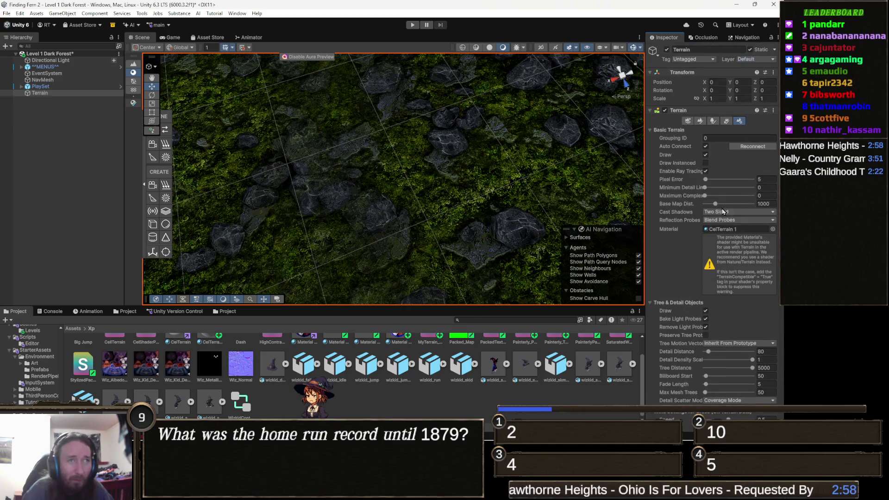
{"action": "left_click", "coordinate": [729, 230]}
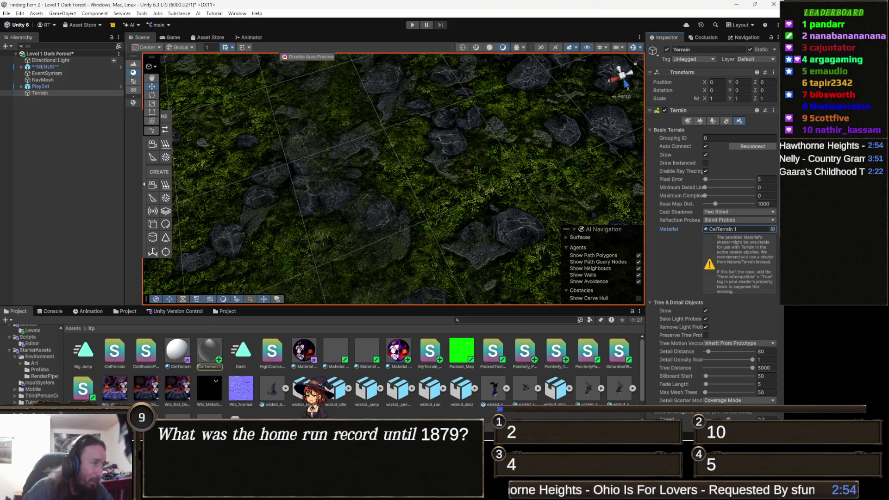
{"action": "left_click", "coordinate": [209, 354]}
{"action": "key", "text": "ctrl+d"}
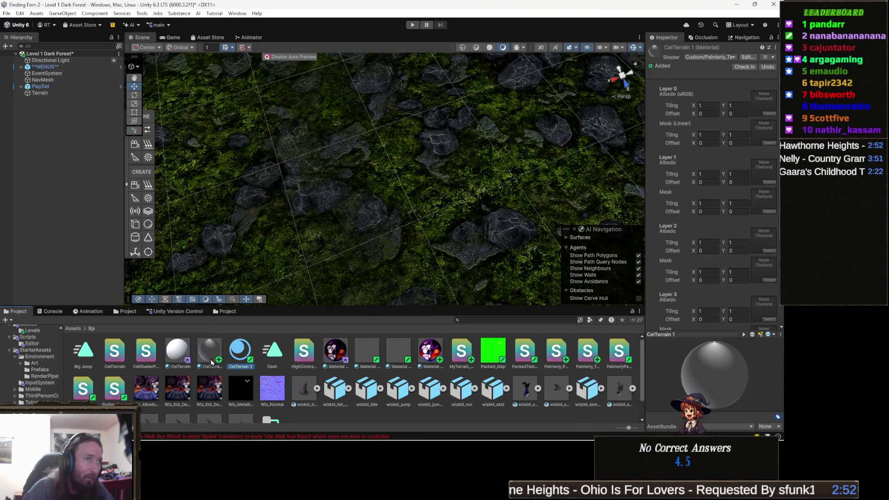
Step: Assign CelTerrain 2 as the terrain material and show its properties
{"action": "left_click", "coordinate": [378, 201]}
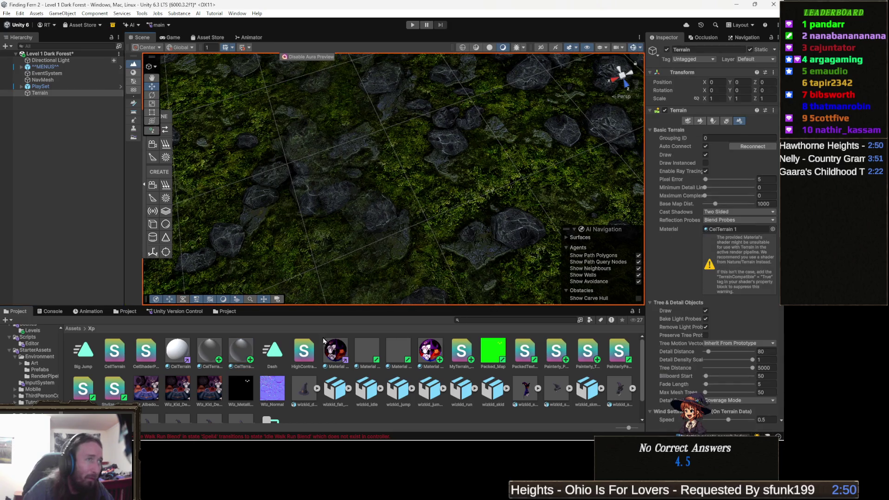
{"action": "left_click_drag", "start_coordinate": [242, 352], "coordinate": [760, 229]}
{"action": "left_click", "coordinate": [248, 355]}
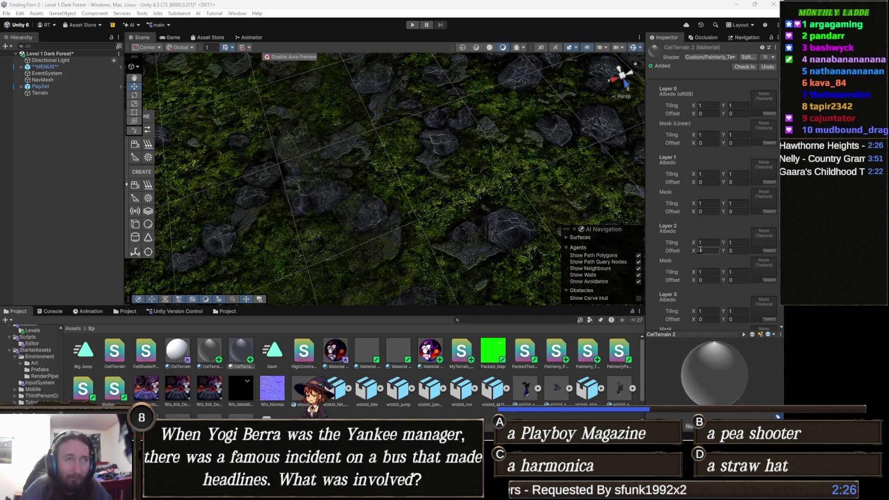
Step: Adjust CelTerrain 2 color correction, keeping Pigment Pooling at 0.24 and raising Brightness Boost to about 2.36
{"action": "scroll", "coordinate": [698, 182], "scroll_direction": "down", "scroll_amount": 1}
{"action": "scroll", "coordinate": [698, 182], "scroll_direction": "down", "scroll_amount": 4}
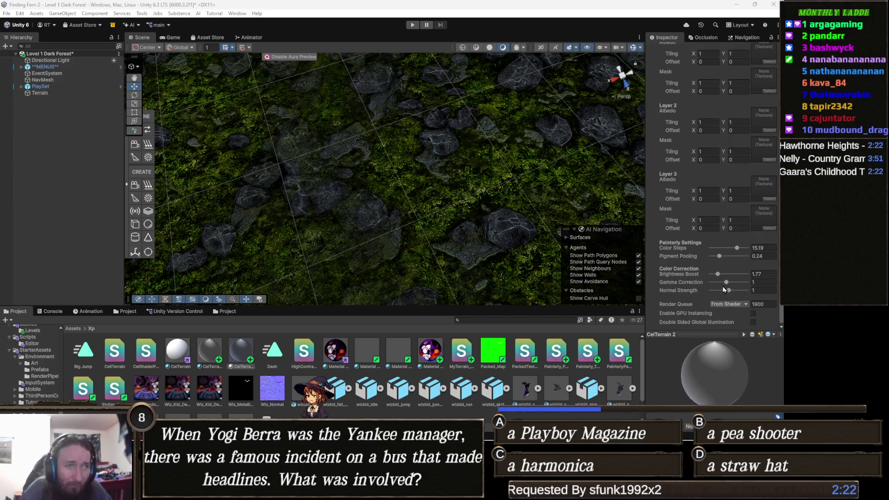
{"action": "mouse_move", "coordinate": [726, 283]}
{"action": "left_mouse_down"}
{"action": "mouse_move", "coordinate": [715, 283]}
{"action": "mouse_move", "coordinate": [739, 283]}
{"action": "mouse_move", "coordinate": [721, 284]}
{"action": "left_mouse_up"}
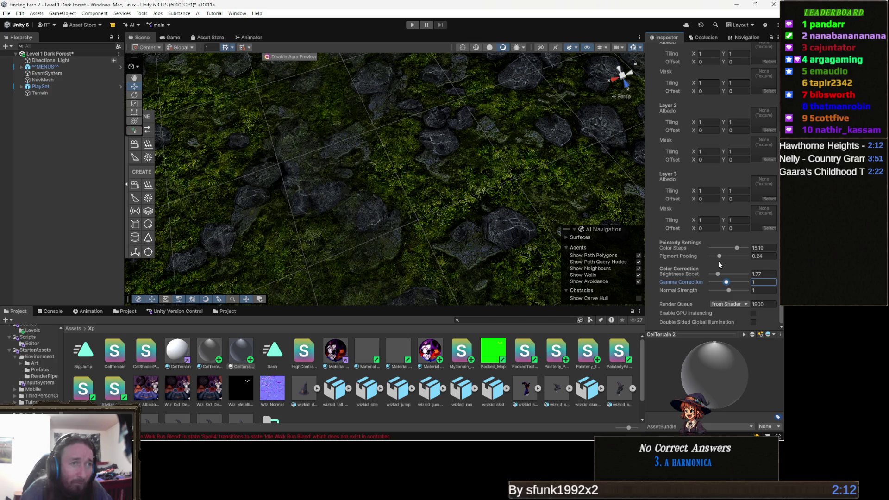
{"action": "mouse_move", "coordinate": [719, 262]}
{"action": "left_mouse_down"}
{"action": "mouse_move", "coordinate": [708, 262]}
{"action": "mouse_move", "coordinate": [726, 265]}
{"action": "left_mouse_up"}
{"action": "key", "text": "ctrl+z"}
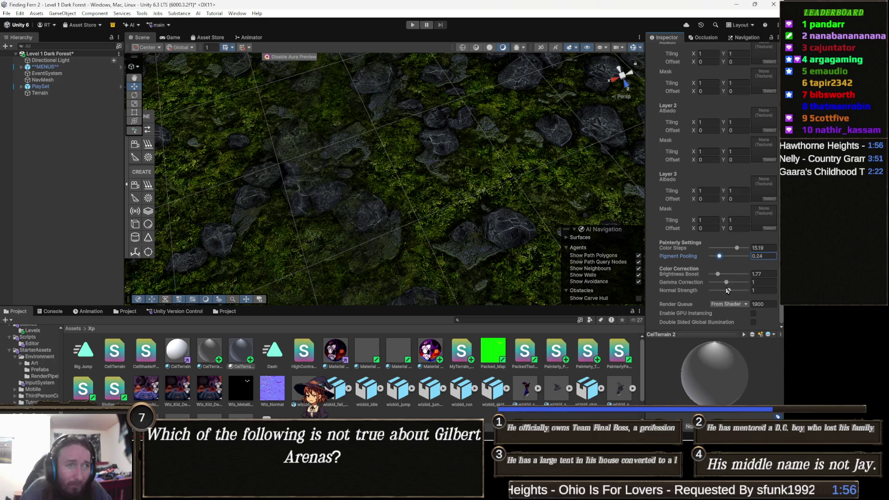
{"action": "left_click_drag", "start_coordinate": [720, 275], "coordinate": [722, 274]}
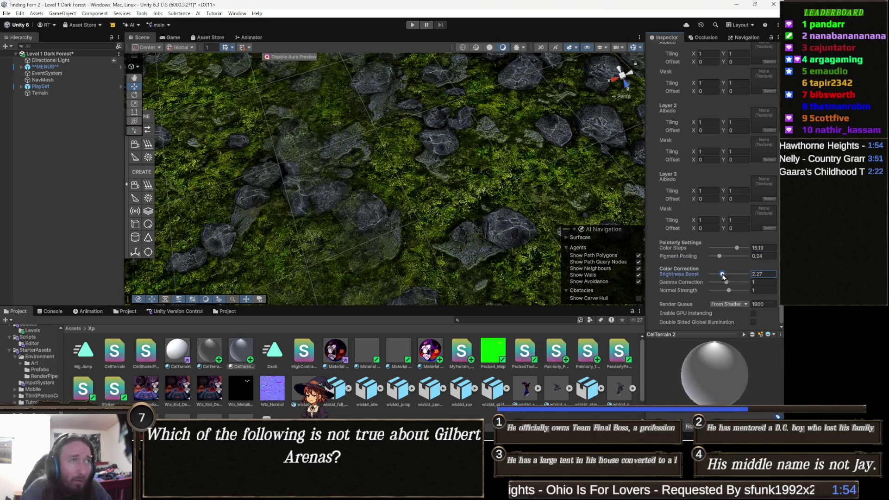
{"action": "left_click_drag", "start_coordinate": [532, 181], "coordinate": [551, 155]}
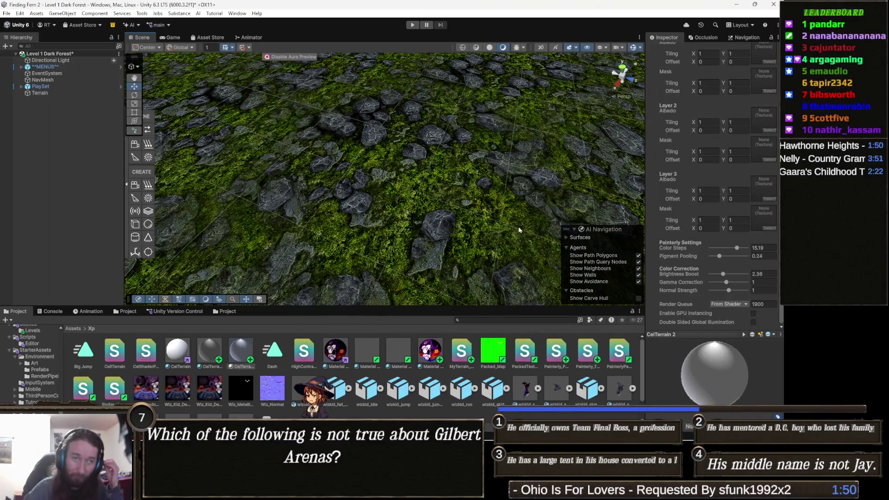
{"action": "left_click_drag", "start_coordinate": [470, 190], "coordinate": [401, 157]}
{"action": "scroll", "coordinate": [718, 112], "scroll_direction": "up", "scroll_amount": 5}
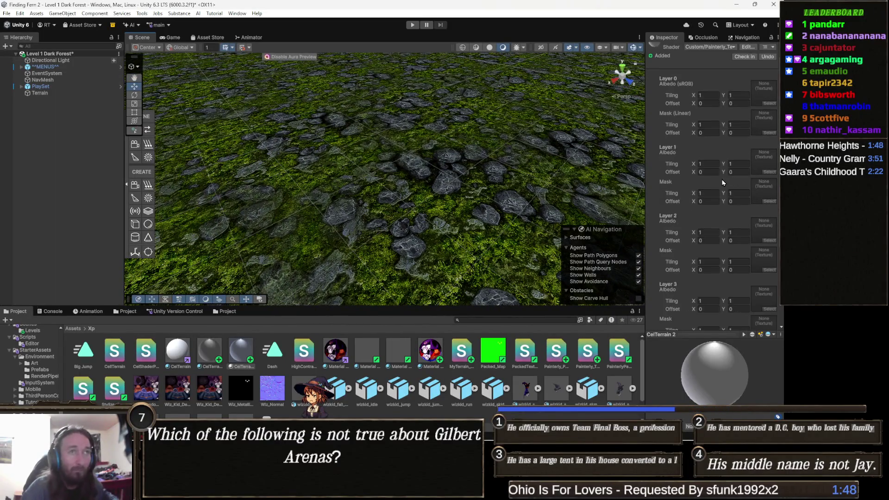
Step: In the terrain's Paint Texture tool, select the Layer_MRLF Generic Rock Grass layer and choose Replace Layer
{"action": "left_click", "coordinate": [379, 197]}
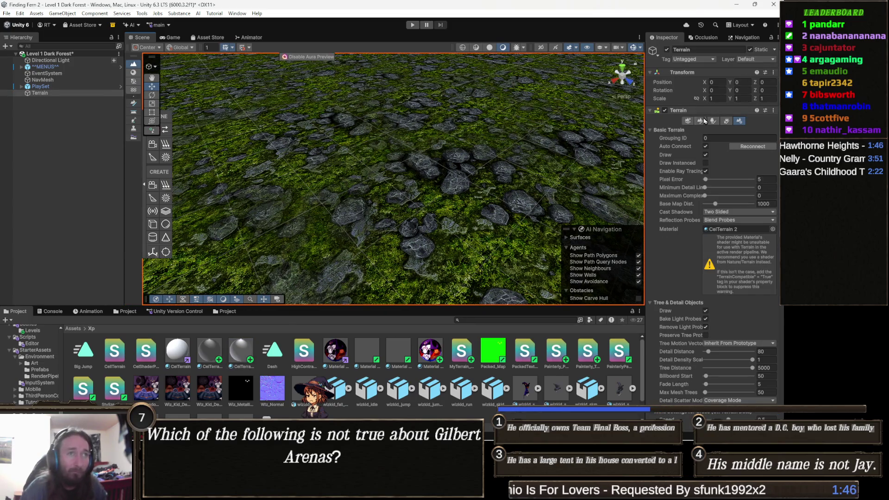
{"action": "left_click", "coordinate": [699, 121]}
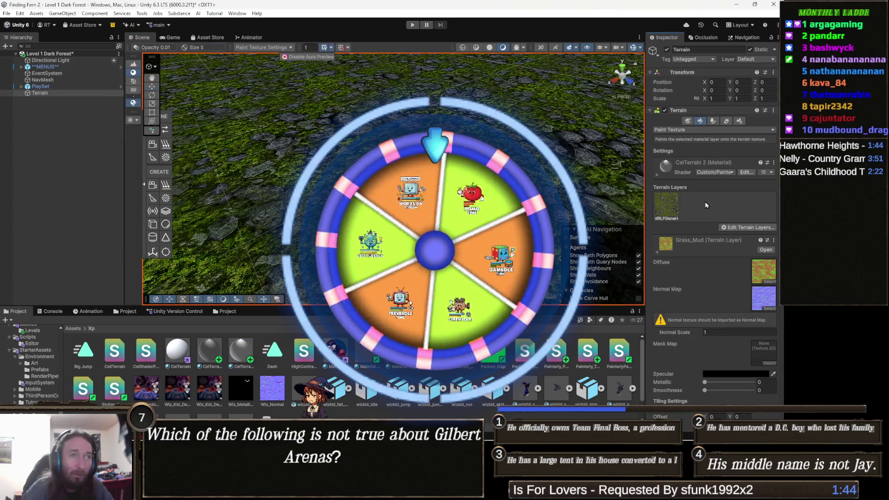
{"action": "left_click", "coordinate": [671, 207]}
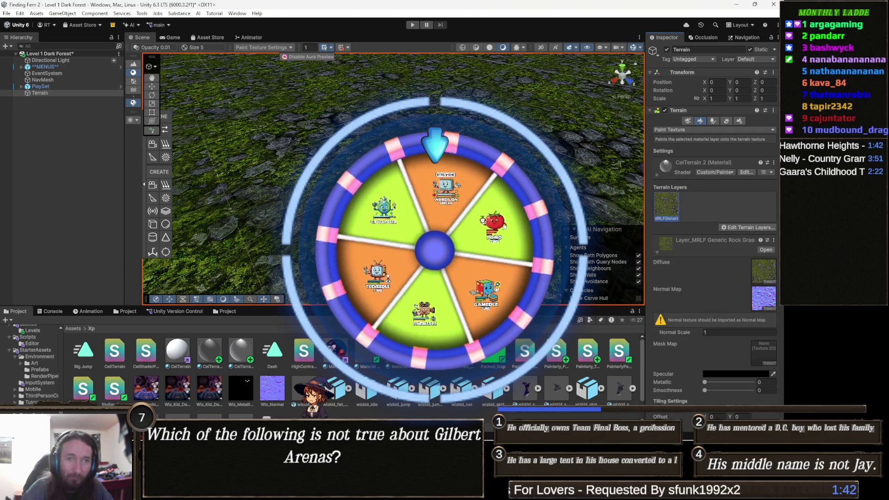
{"action": "left_click", "coordinate": [754, 228]}
{"action": "left_click", "coordinate": [739, 237]}
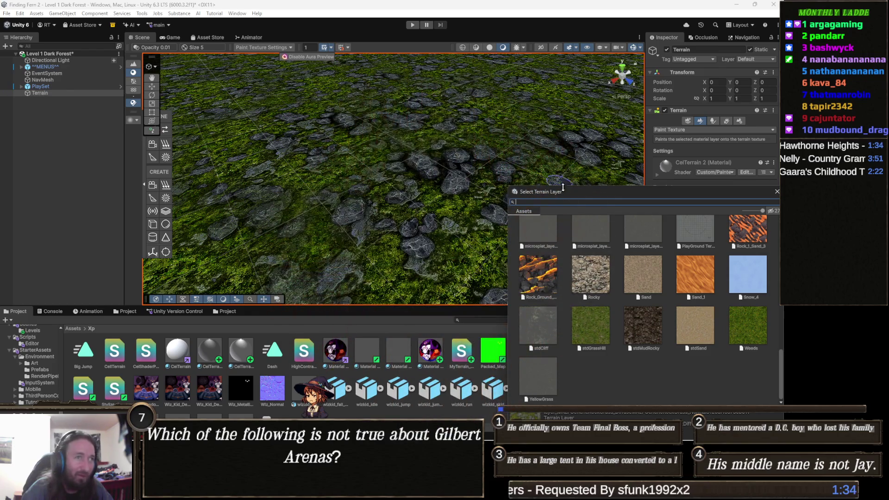
Step: Preview cliff, forest grass, cracked path, Sand, Cliff_3, Cliff_bright, Cliff_dark, Grass_Mud and GreenGrass layers on the terrain
{"action": "scroll", "coordinate": [583, 278], "scroll_direction": "up", "scroll_amount": 5}
{"action": "scroll", "coordinate": [583, 278], "scroll_direction": "up", "scroll_amount": 10}
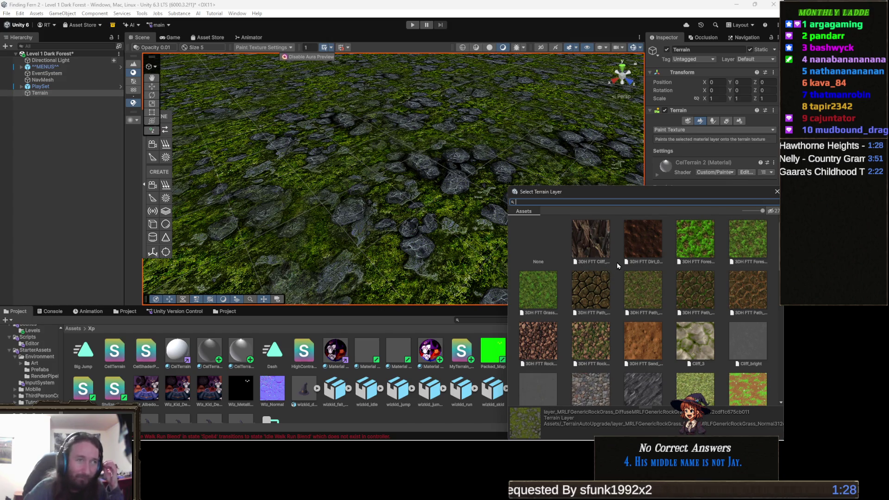
{"action": "left_click", "coordinate": [595, 241]}
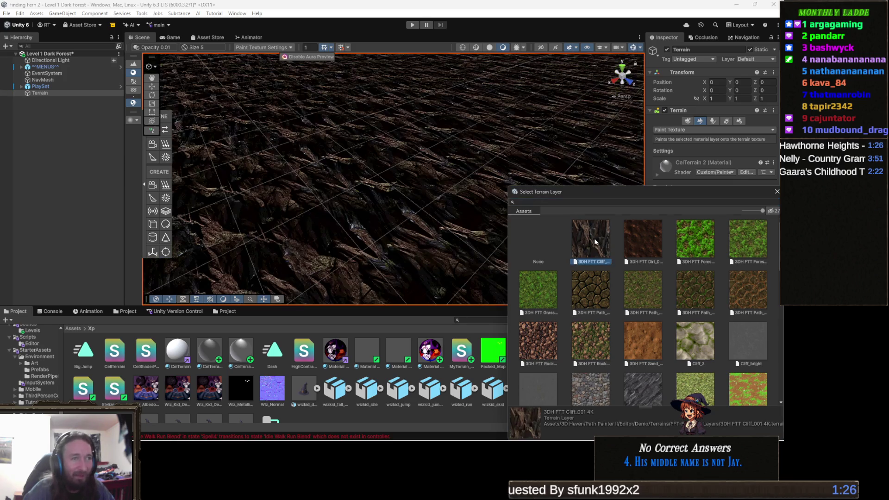
{"action": "key", "text": "Right"}
{"action": "key", "text": "Right"}
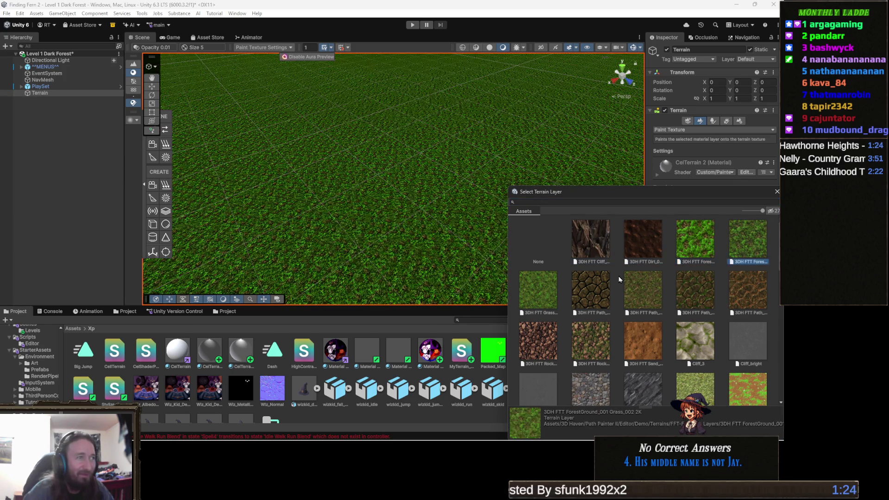
{"action": "scroll", "coordinate": [314, 168], "scroll_direction": "up", "scroll_amount": 8}
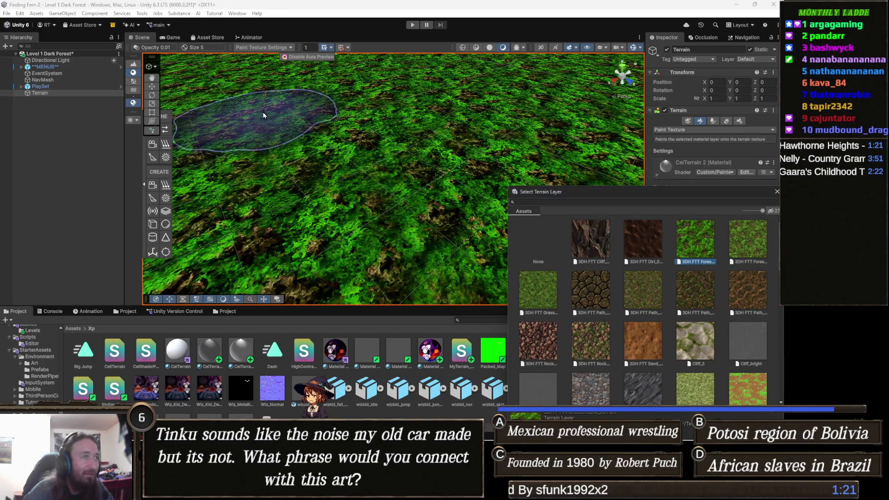
{"action": "key", "text": "Right"}
{"action": "key", "text": "Right"}
{"action": "key", "text": "Right"}
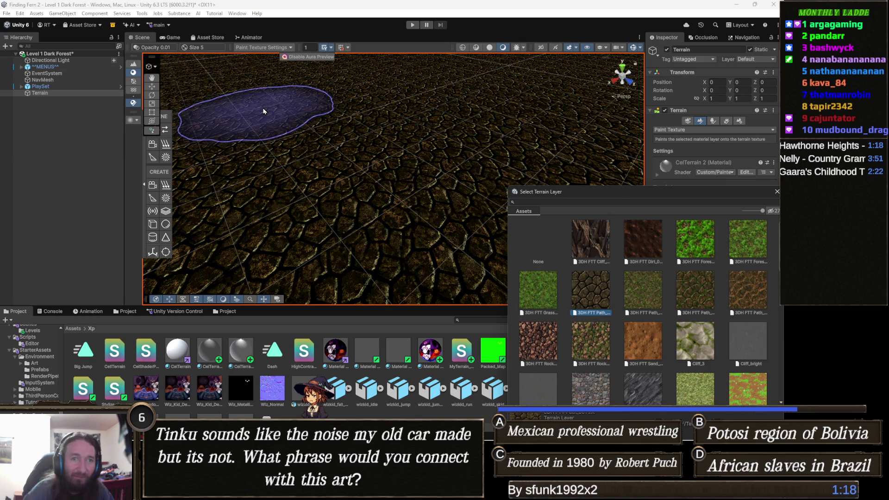
{"action": "key", "text": "Right"}
{"action": "key", "text": "Right"}
{"action": "key", "text": "Right"}
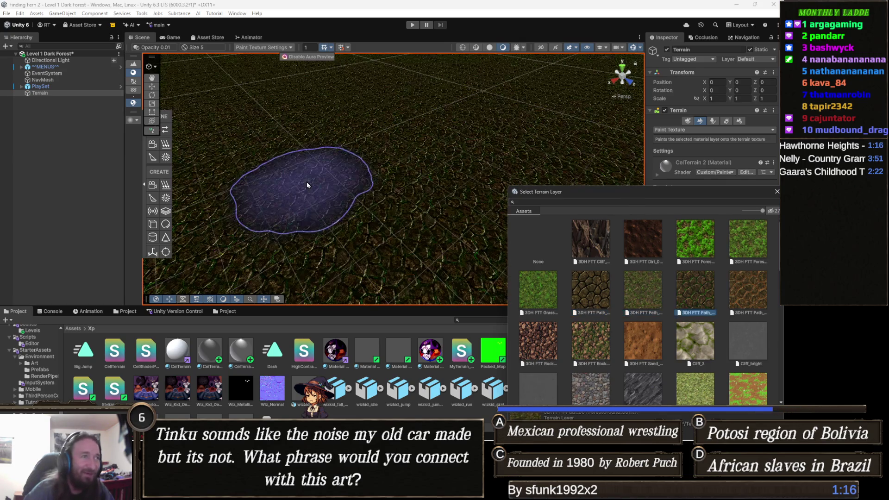
{"action": "key", "text": "Right"}
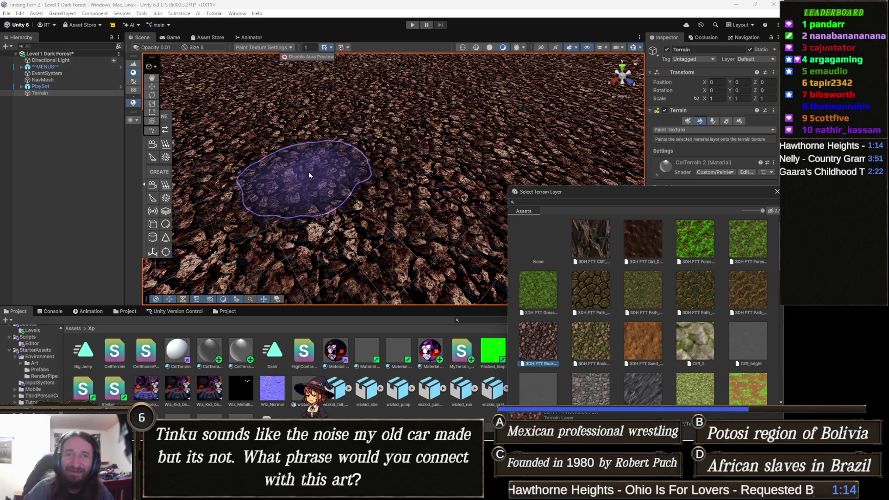
{"action": "scroll", "coordinate": [425, 99], "scroll_direction": "up", "scroll_amount": 4}
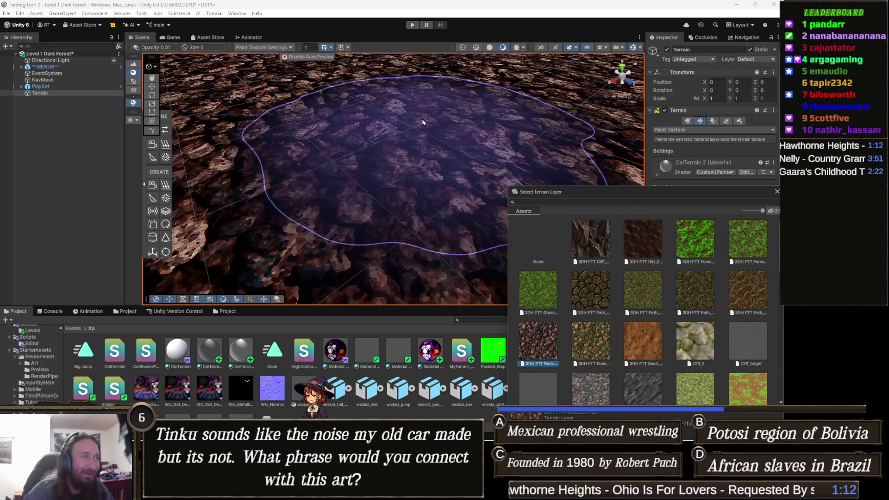
{"action": "scroll", "coordinate": [491, 90], "scroll_direction": "up", "scroll_amount": 2}
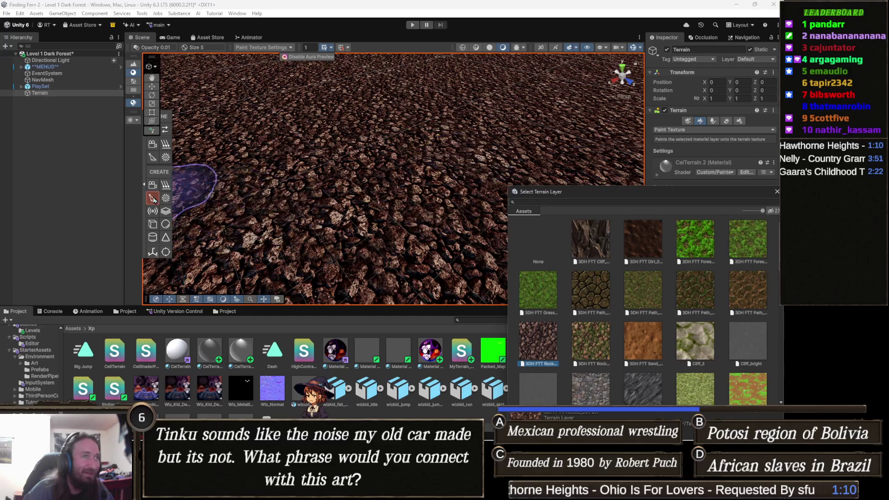
{"action": "scroll", "coordinate": [185, 202], "scroll_direction": "up", "scroll_amount": 3}
{"action": "scroll", "coordinate": [198, 116], "scroll_direction": "down", "scroll_amount": 6}
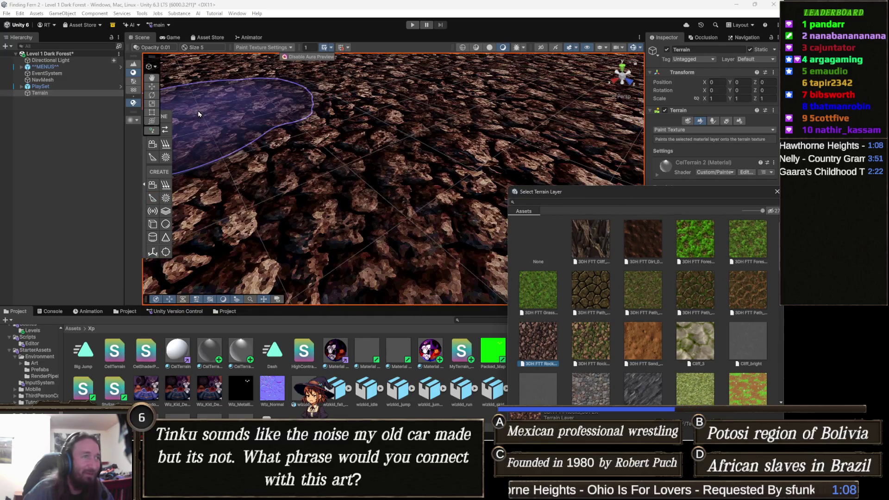
{"action": "key", "text": "Right"}
{"action": "scroll", "coordinate": [576, 95], "scroll_direction": "up", "scroll_amount": 4}
{"action": "scroll", "coordinate": [581, 85], "scroll_direction": "down", "scroll_amount": 5}
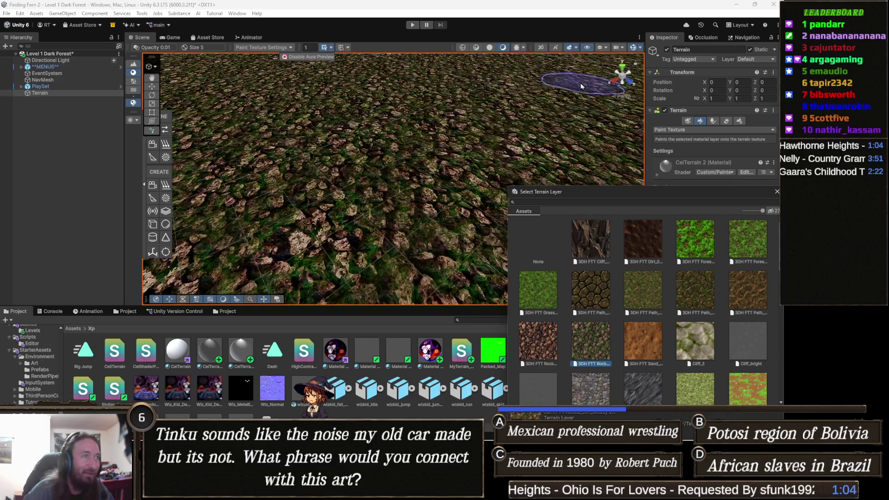
{"action": "key", "text": "Right"}
{"action": "scroll", "coordinate": [565, 97], "scroll_direction": "up", "scroll_amount": 5}
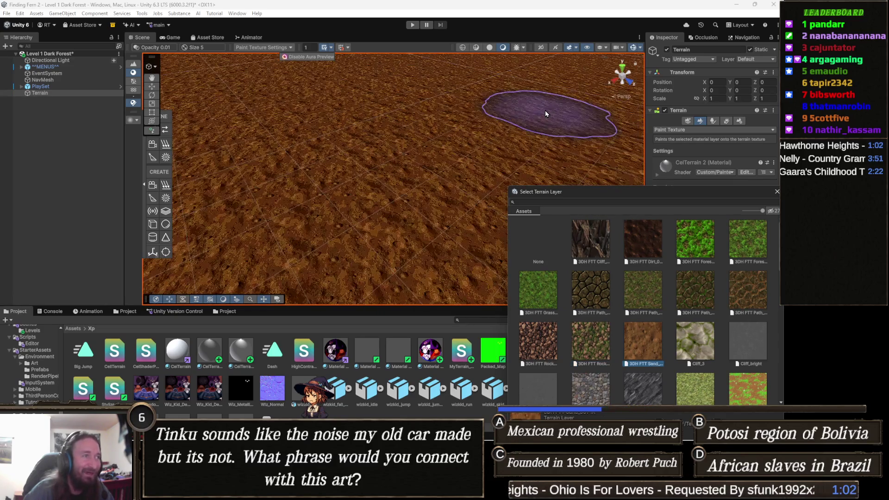
{"action": "key", "text": "Right"}
{"action": "scroll", "coordinate": [545, 110], "scroll_direction": "down", "scroll_amount": 5}
{"action": "key", "text": "Right"}
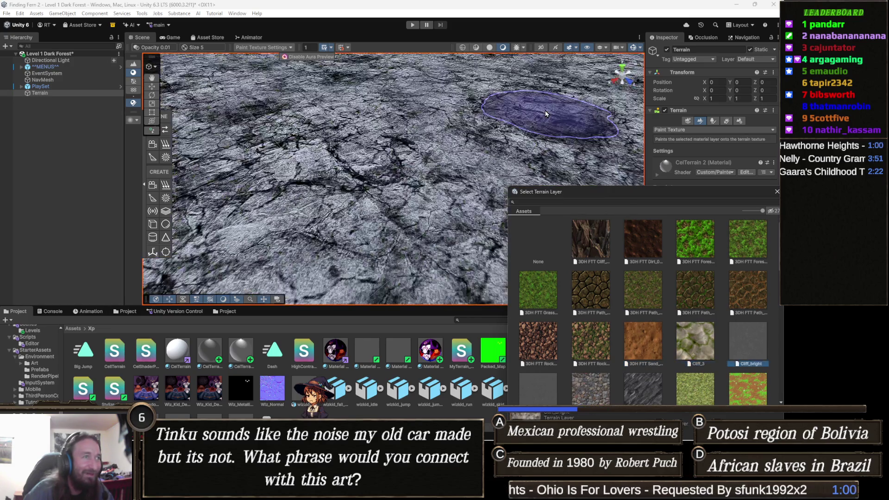
{"action": "key", "text": "Right"}
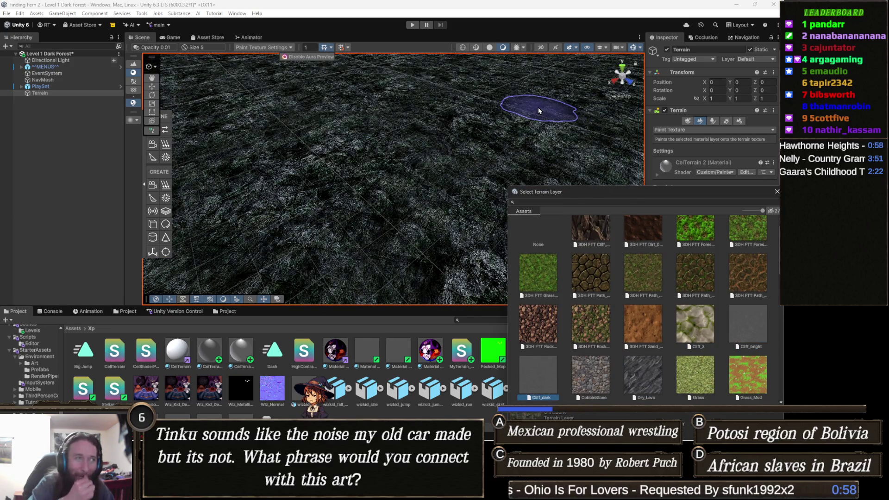
{"action": "key", "text": "Right"}
{"action": "key", "text": "Right"}
{"action": "key", "text": "Right"}
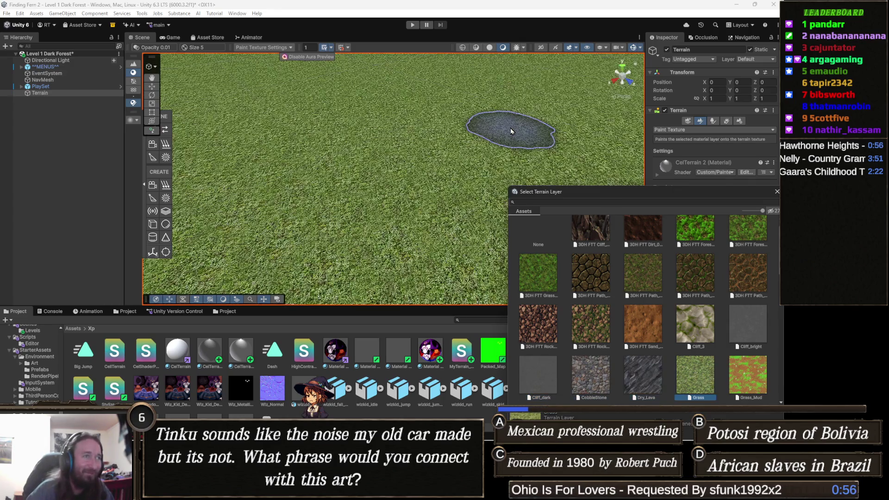
{"action": "key", "text": "Right"}
{"action": "key", "text": "Right"}
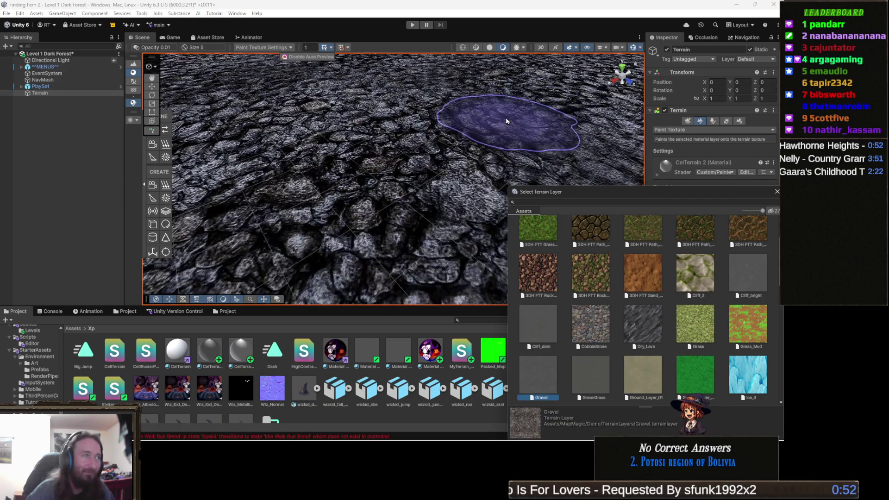
{"action": "key", "text": "Right"}
{"action": "key", "text": "Right"}
{"action": "key", "text": "Right"}
{"action": "key", "text": "Right"}
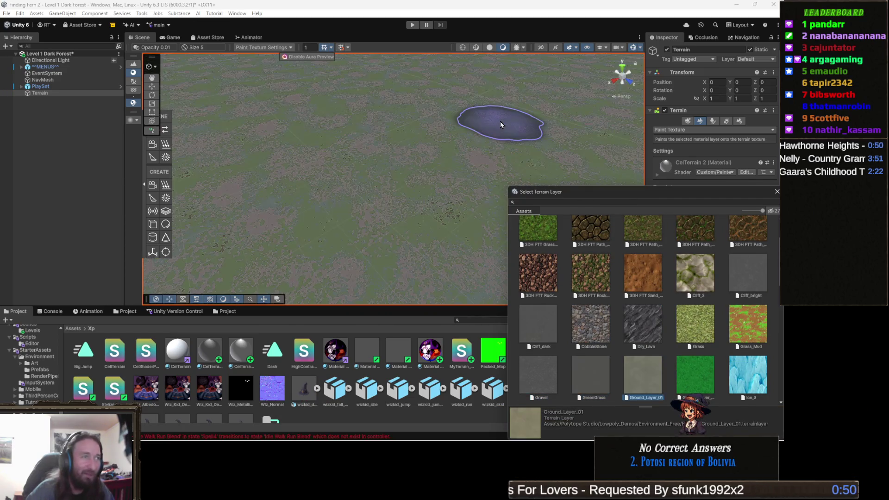
Step: Preview Ground_Layer_02, cracked dirt, layer_ground01, layer_mountain, MRLF generic and stone layers
{"action": "key", "text": "Left"}
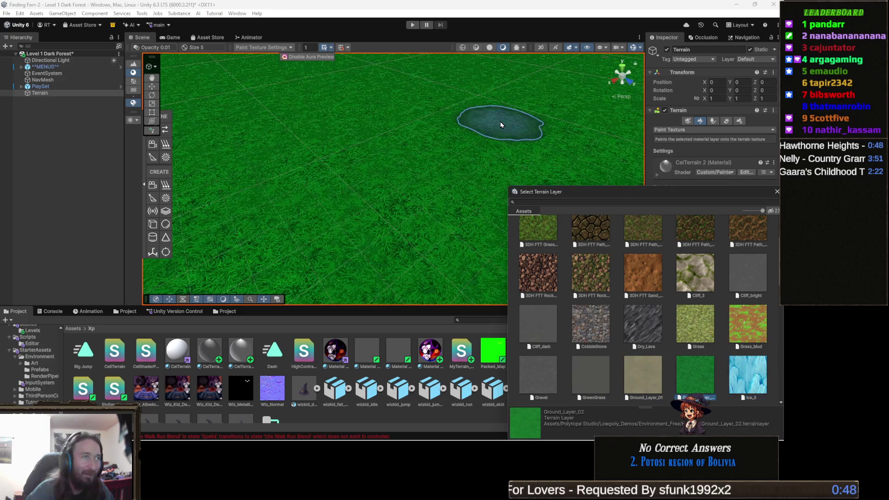
{"action": "scroll", "coordinate": [555, 90], "scroll_direction": "up", "scroll_amount": 3}
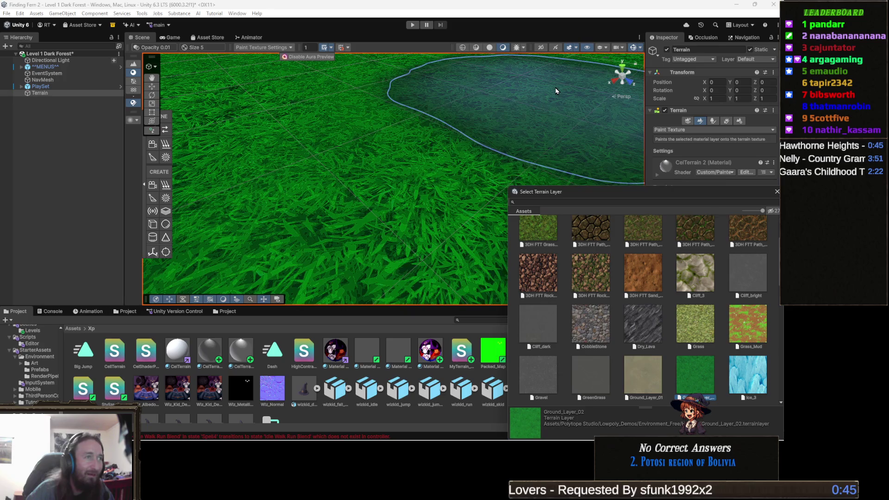
{"action": "scroll", "coordinate": [556, 90], "scroll_direction": "down", "scroll_amount": 5}
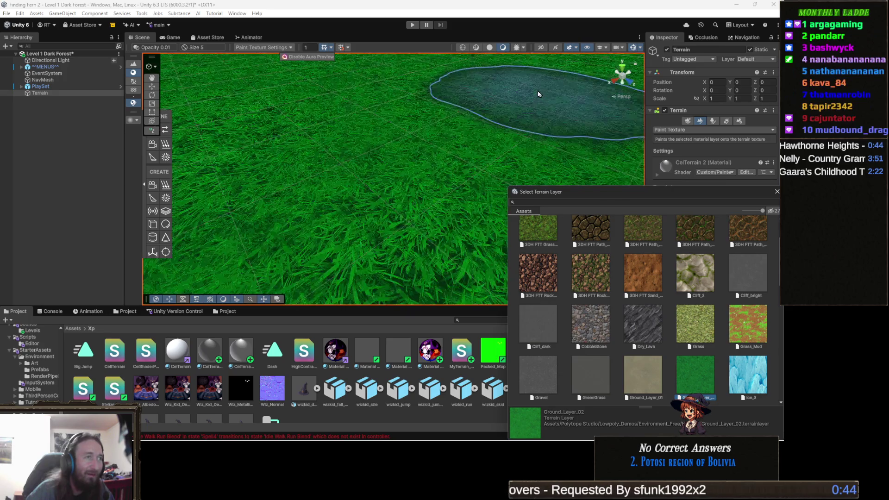
{"action": "key", "text": "Right"}
{"action": "key", "text": "Left"}
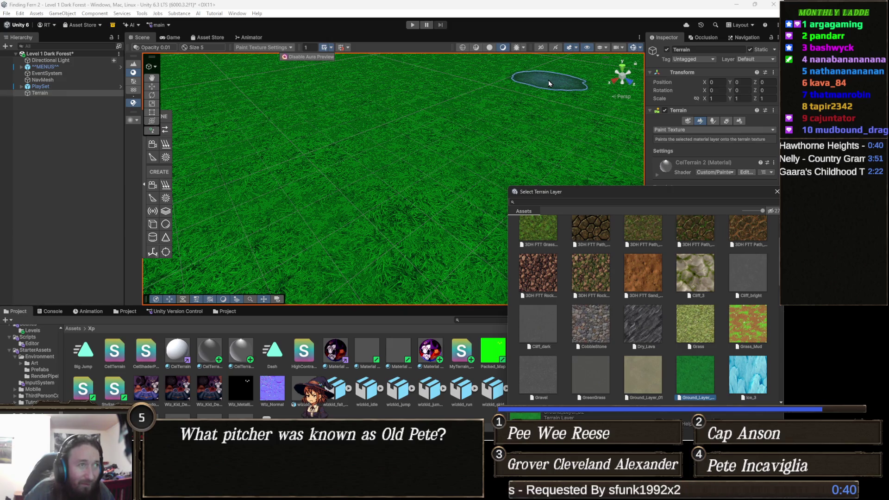
{"action": "key", "text": "Right"}
{"action": "key", "text": "Right"}
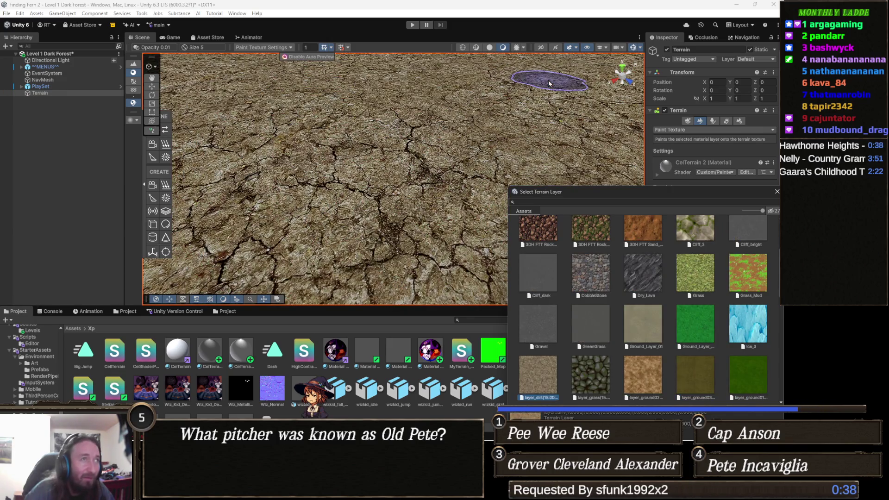
{"action": "key", "text": "Right"}
{"action": "key", "text": "Right"}
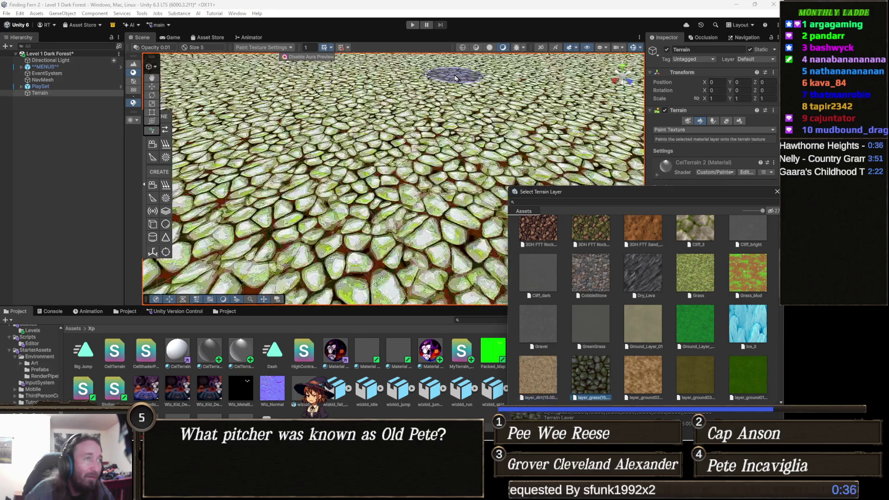
{"action": "key", "text": "Right"}
{"action": "key", "text": "Left"}
{"action": "key", "text": "Right"}
{"action": "key", "text": "Right"}
{"action": "key", "text": "Right"}
{"action": "key", "text": "Right"}
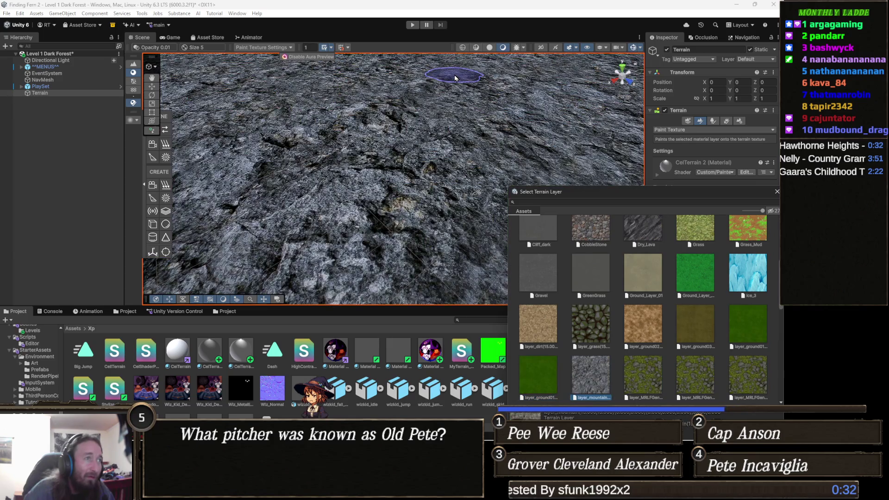
{"action": "key", "text": "Right"}
{"action": "key", "text": "Right"}
{"action": "key", "text": "Right"}
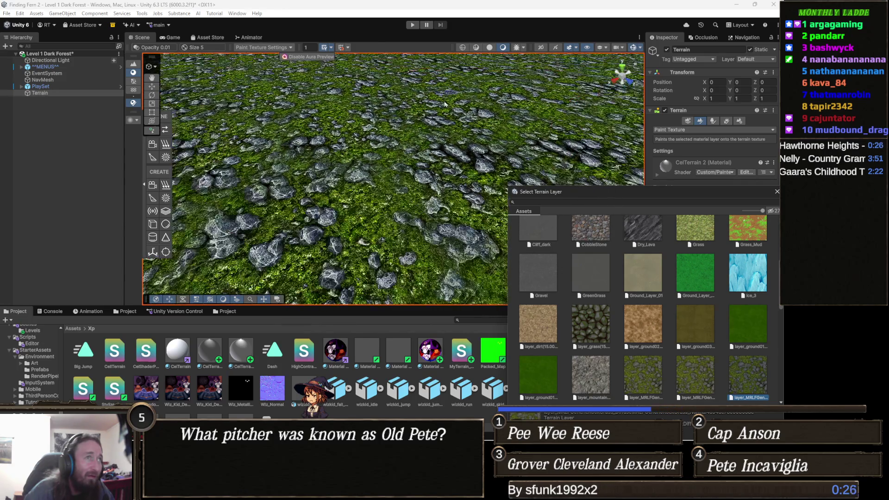
{"action": "key", "text": "Left"}
{"action": "key", "text": "Right"}
{"action": "key", "text": "Right"}
{"action": "key", "text": "Right"}
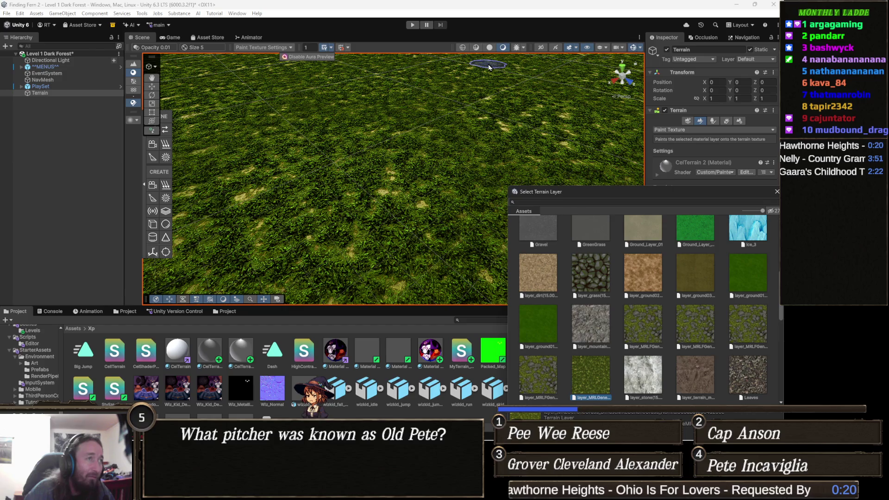
{"action": "key", "text": "Right"}
{"action": "key", "text": "Left"}
{"action": "scroll", "coordinate": [460, 84], "scroll_direction": "up", "scroll_amount": 3}
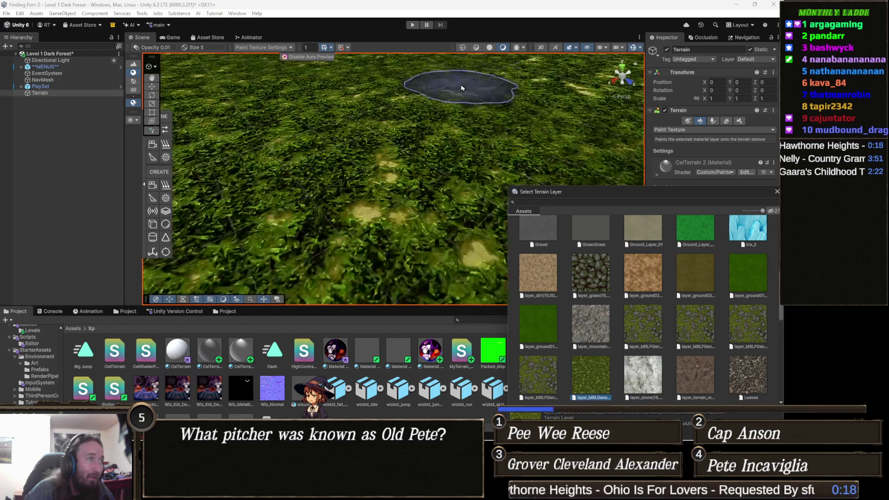
{"action": "scroll", "coordinate": [413, 187], "scroll_direction": "down", "scroll_amount": 5}
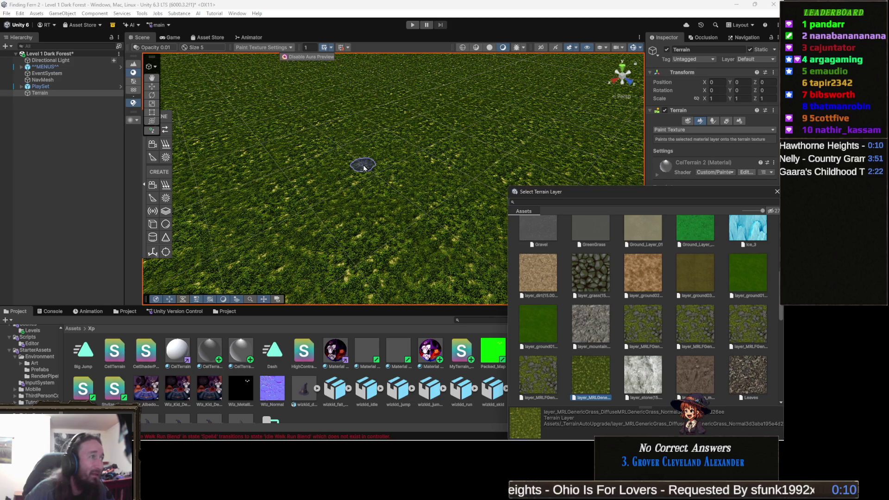
{"action": "key", "text": "Right"}
{"action": "key", "text": "Left"}
Step: Preview dark cliff, yellow grass, microsplat, forest and path layers, then confirm Layer_MRLF Generic Rock Grass
{"action": "key", "text": "Right"}
{"action": "key", "text": "Right"}
{"action": "key", "text": "Right"}
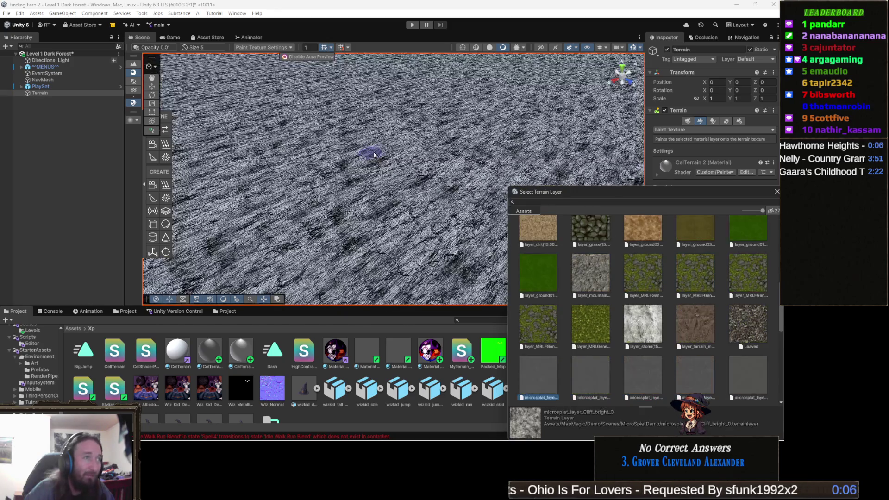
{"action": "key", "text": "Right"}
{"action": "key", "text": "Right"}
{"action": "key", "text": "Right"}
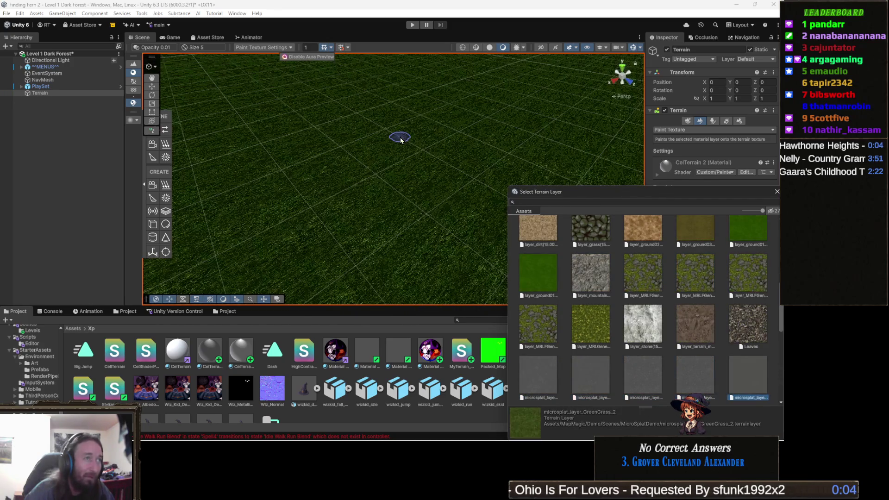
{"action": "key", "text": "Right"}
{"action": "key", "text": "Right"}
{"action": "key", "text": "Right"}
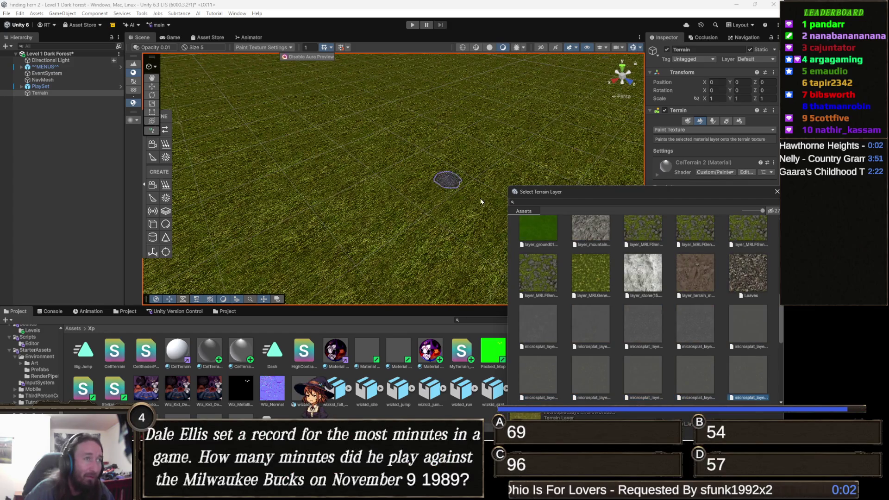
{"action": "key", "text": "Right"}
{"action": "key", "text": "Right"}
{"action": "key", "text": "Right"}
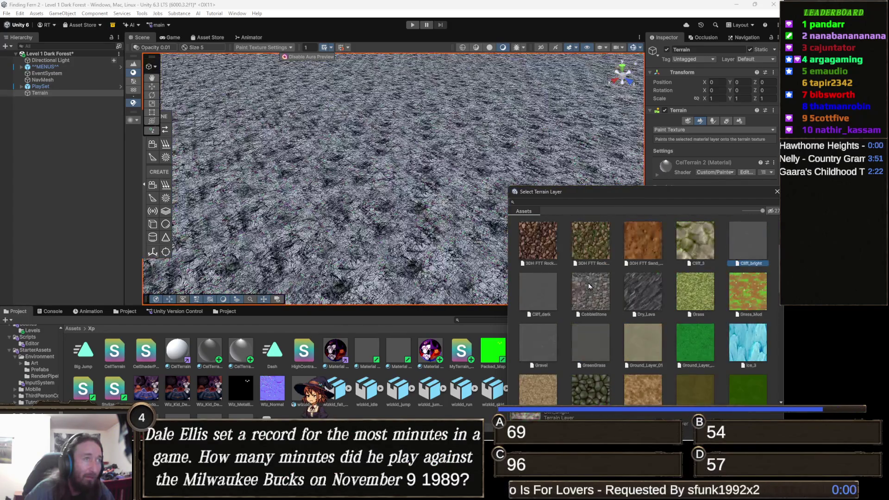
{"action": "key", "text": "Left"}
{"action": "key", "text": "Left"}
{"action": "key", "text": "Left"}
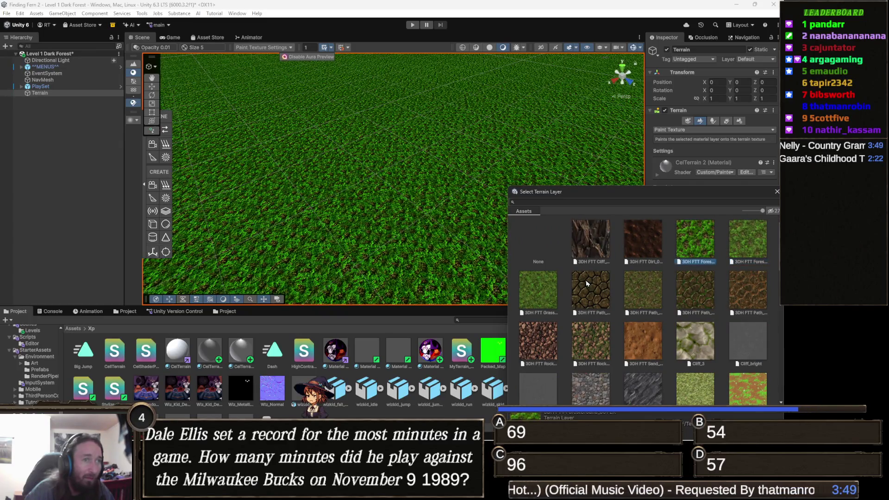
{"action": "key", "text": "Right"}
{"action": "key", "text": "Right"}
{"action": "key", "text": "Right"}
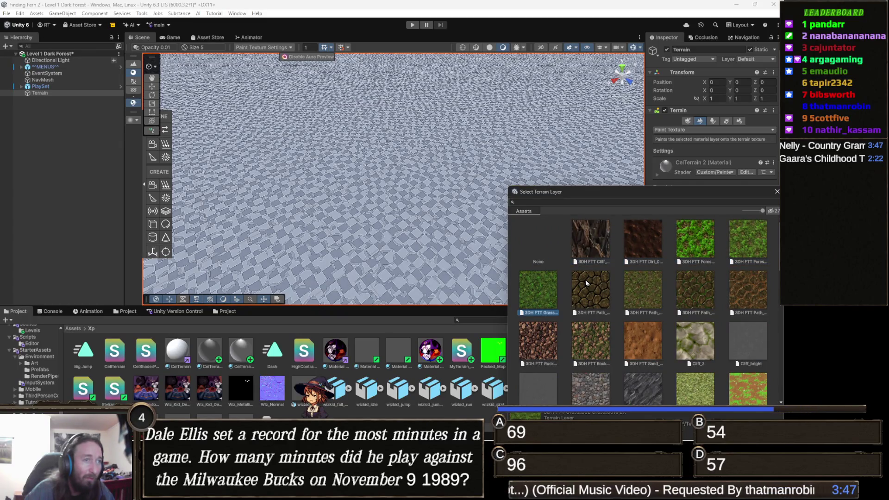
{"action": "key", "text": "Right"}
{"action": "key", "text": "Right"}
{"action": "key", "text": "Right"}
{"action": "key", "text": "Up"}
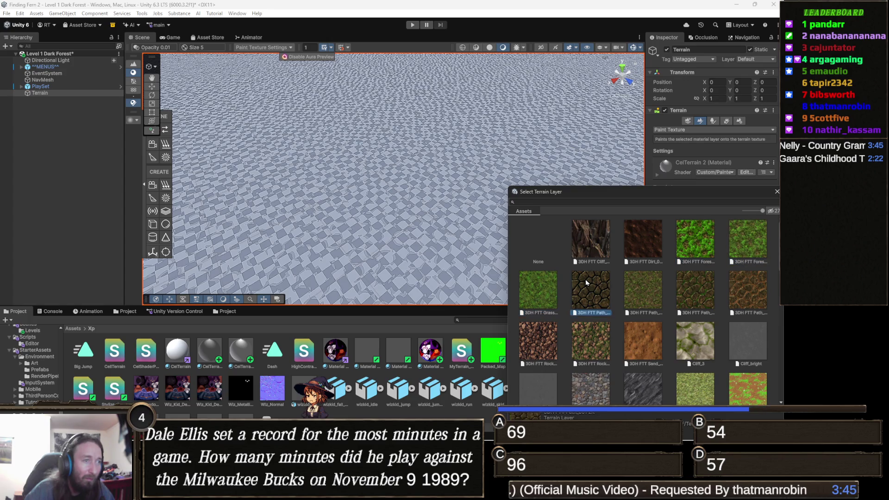
{"action": "key", "text": "Right"}
{"action": "key", "text": "Right"}
{"action": "key", "text": "Right"}
{"action": "key", "text": "Up"}
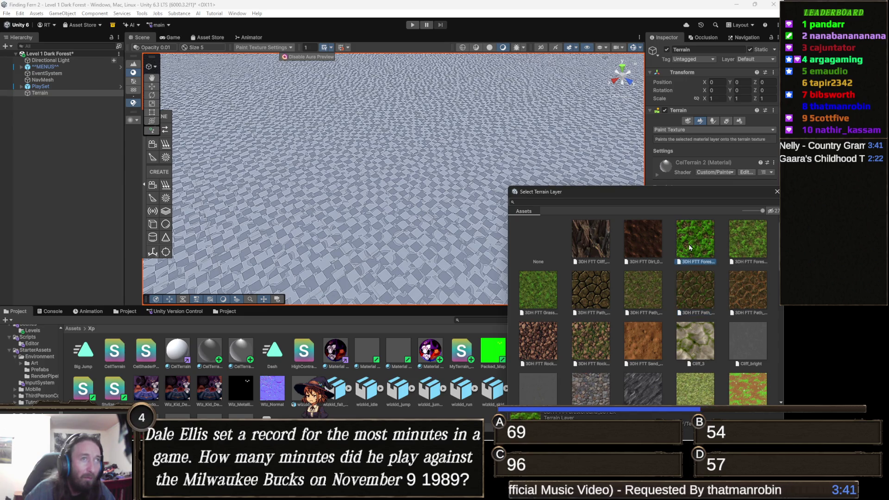
{"action": "key", "text": "Return"}
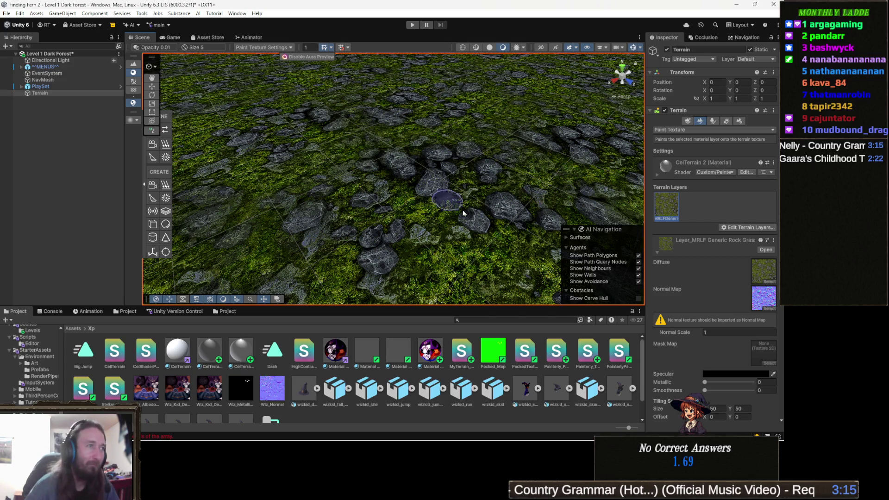
{"action": "mouse_move", "coordinate": [397, 224]}
{"action": "left_mouse_down"}
{"action": "mouse_move", "coordinate": [487, 195]}
{"action": "mouse_move", "coordinate": [463, 217]}
{"action": "mouse_move", "coordinate": [389, 171]}
{"action": "mouse_move", "coordinate": [342, 183]}
{"action": "mouse_move", "coordinate": [295, 160]}
{"action": "left_mouse_up"}
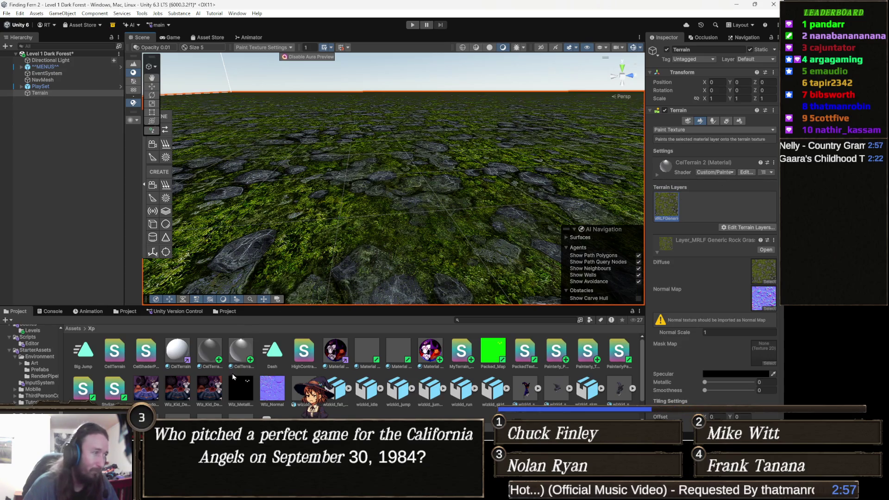
{"action": "left_click", "coordinate": [239, 355]}
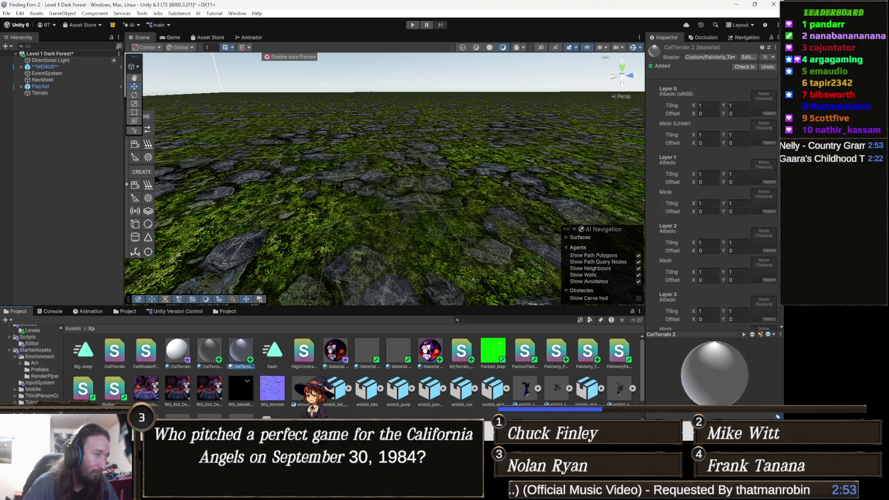
Step: Use Edit Shader on the CelTerrain 2 material to open Painterly_Terrain_Packed.shader in Visual Studio
{"action": "key", "text": "ctrl+shift+Escape"}
{"action": "key", "text": "alt+F4"}
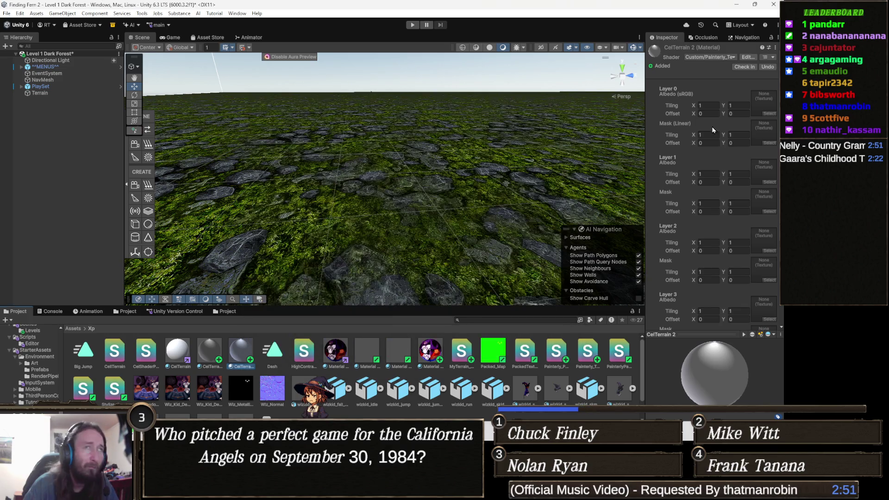
{"action": "left_click", "coordinate": [777, 25]}
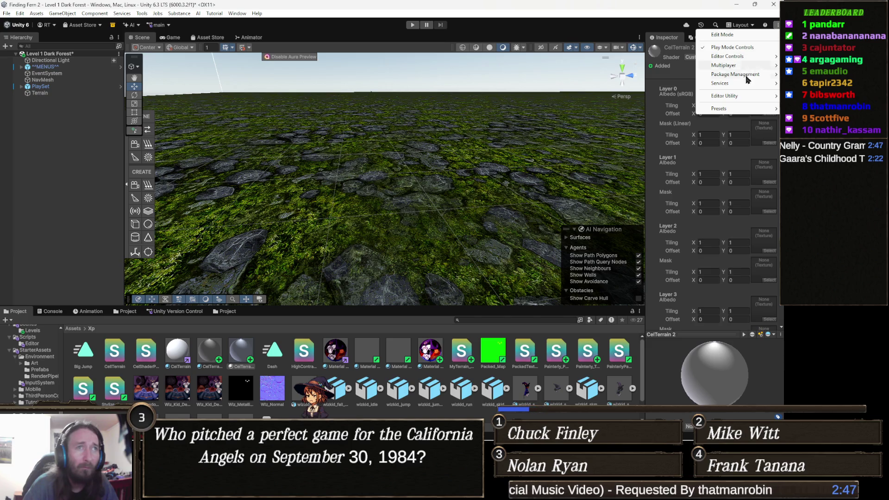
{"action": "mouse_move", "coordinate": [742, 82]}
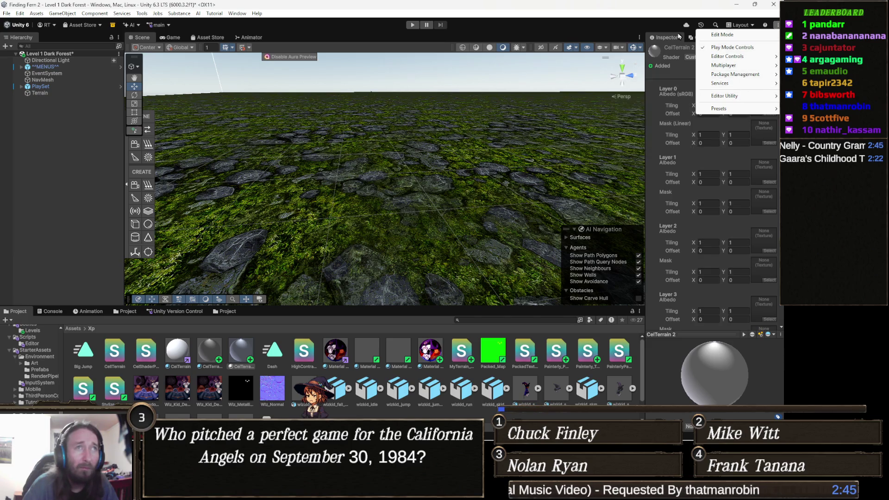
{"action": "key", "text": "Escape"}
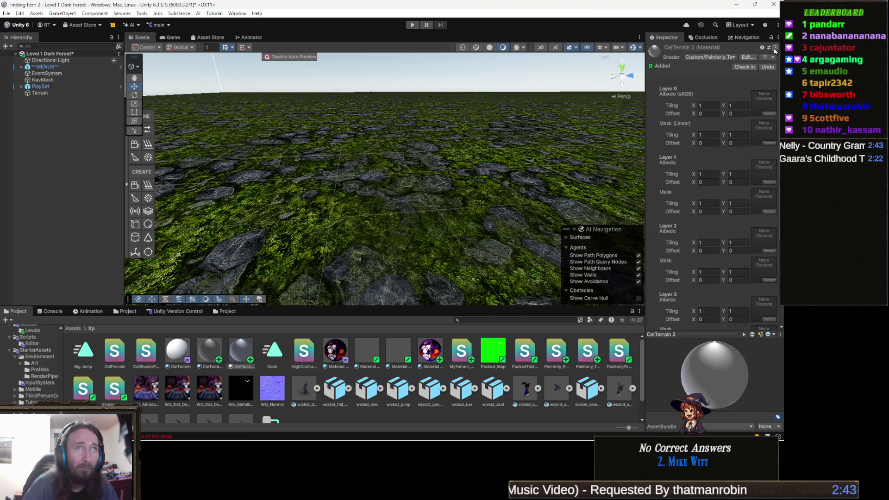
{"action": "left_click", "coordinate": [775, 48]}
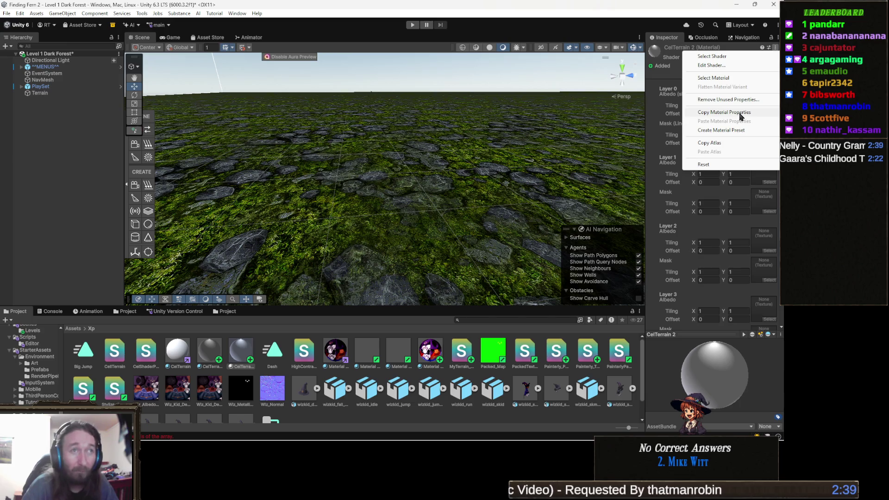
{"action": "left_click", "coordinate": [728, 66]}
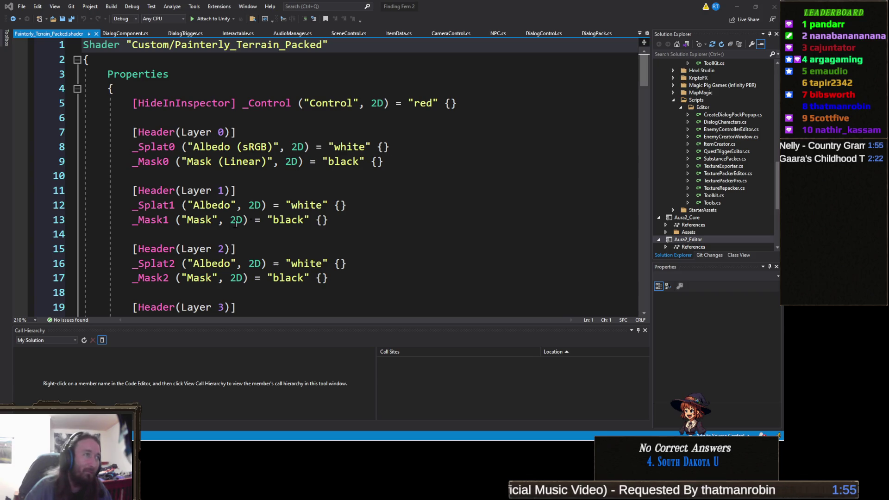
Step: Scroll through the packed terrain shader code to find the tex2DStoch helper
{"action": "left_click", "coordinate": [309, 190]}
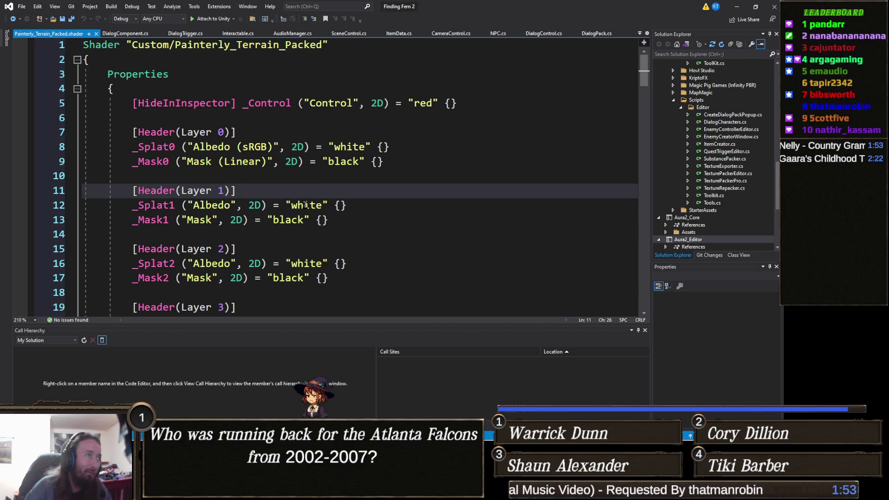
{"action": "scroll", "coordinate": [325, 198], "scroll_direction": "down", "scroll_amount": 5}
{"action": "scroll", "coordinate": [325, 198], "scroll_direction": "down", "scroll_amount": 7}
{"action": "scroll", "coordinate": [326, 199], "scroll_direction": "up", "scroll_amount": 3}
{"action": "scroll", "coordinate": [328, 201], "scroll_direction": "down", "scroll_amount": 20}
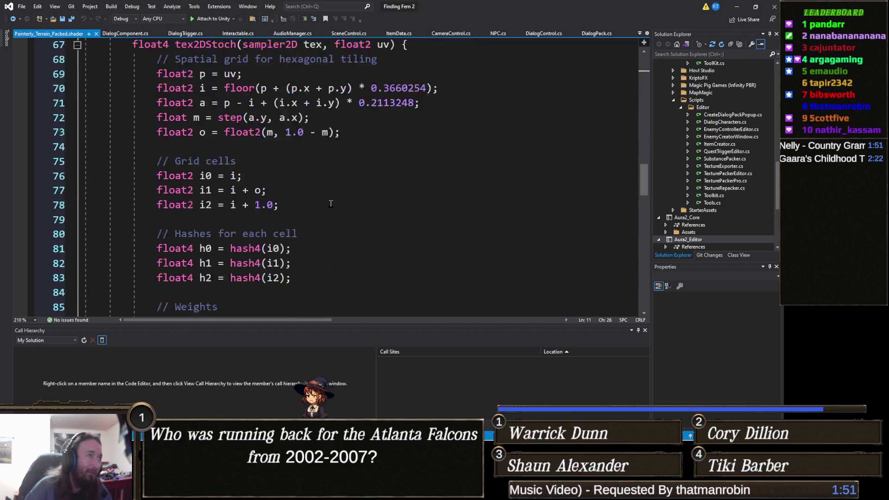
{"action": "scroll", "coordinate": [331, 203], "scroll_direction": "down", "scroll_amount": 6}
{"action": "scroll", "coordinate": [331, 204], "scroll_direction": "up", "scroll_amount": 3}
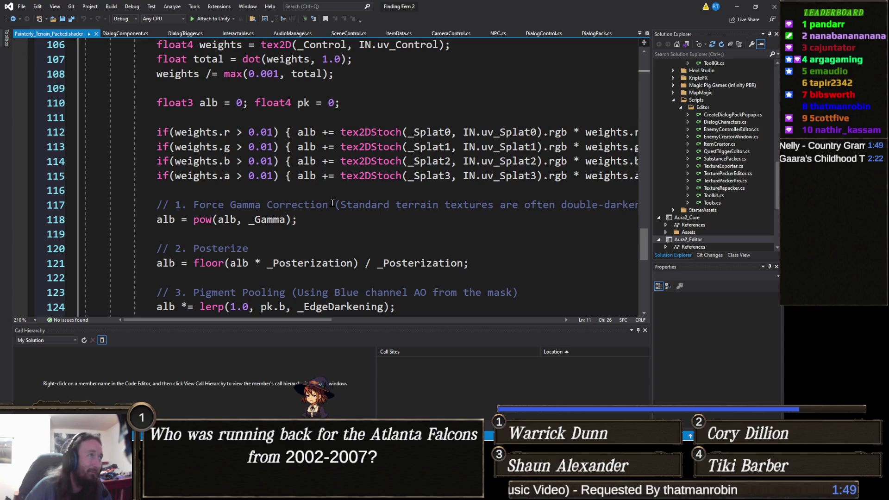
{"action": "scroll", "coordinate": [332, 203], "scroll_direction": "up", "scroll_amount": 1}
{"action": "scroll", "coordinate": [331, 202], "scroll_direction": "down", "scroll_amount": 7}
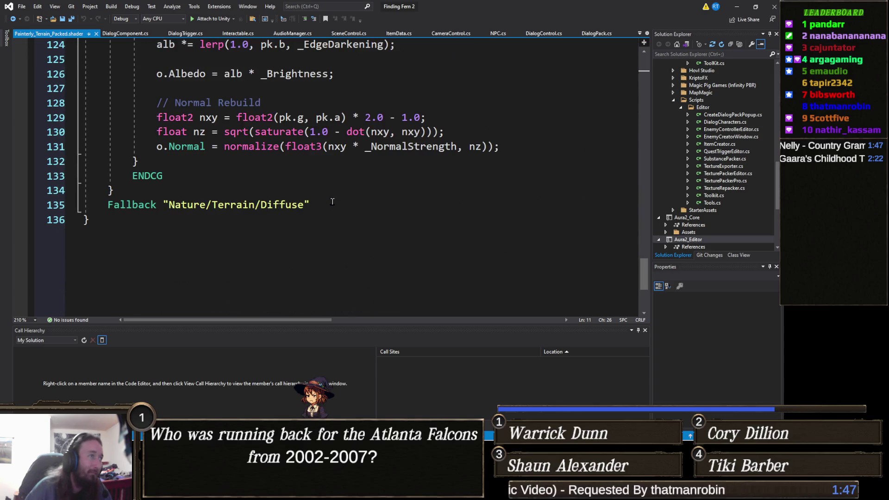
{"action": "scroll", "coordinate": [336, 197], "scroll_direction": "up", "scroll_amount": 5}
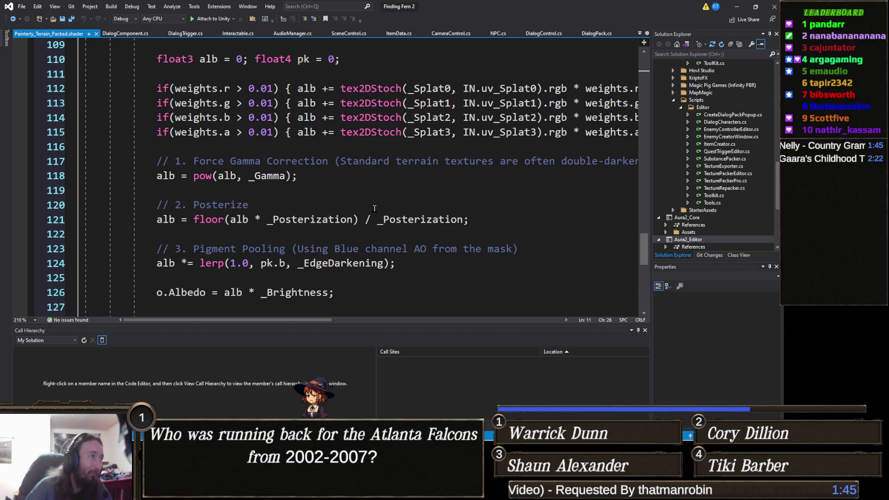
{"action": "scroll", "coordinate": [376, 208], "scroll_direction": "up", "scroll_amount": 1}
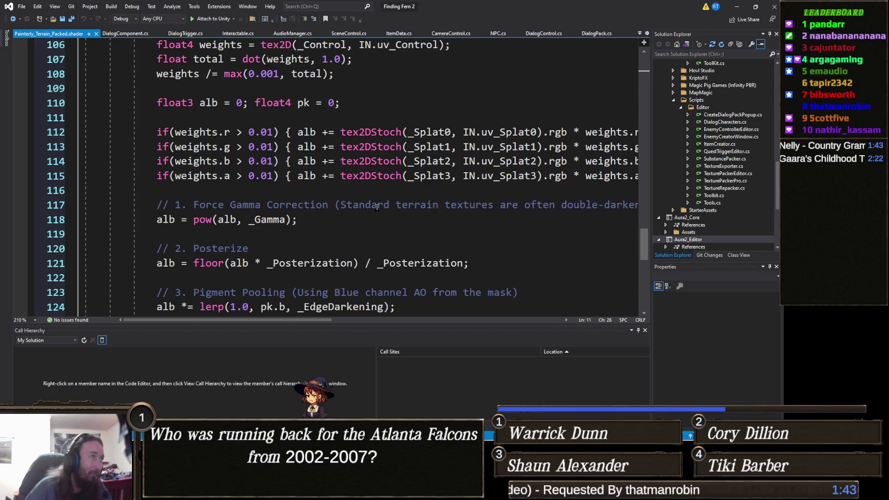
{"action": "scroll", "coordinate": [377, 207], "scroll_direction": "down", "scroll_amount": 3}
{"action": "scroll", "coordinate": [375, 205], "scroll_direction": "down", "scroll_amount": 3}
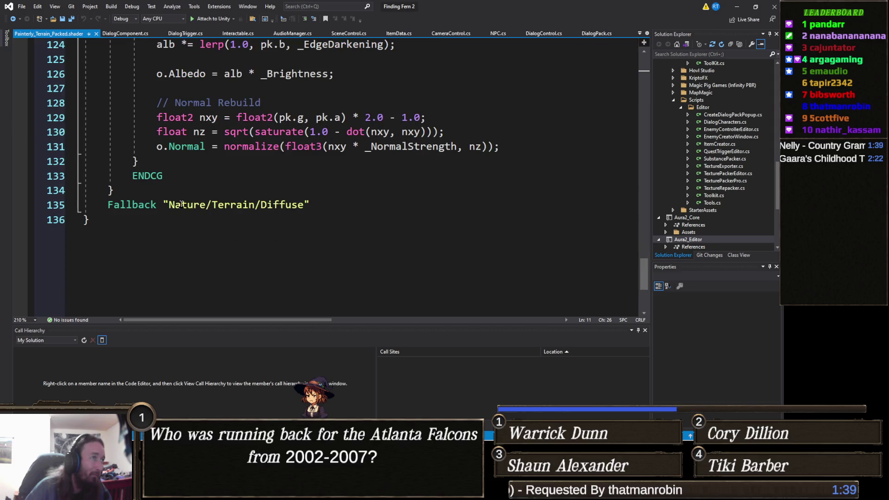
{"action": "scroll", "coordinate": [164, 198], "scroll_direction": "up", "scroll_amount": 8}
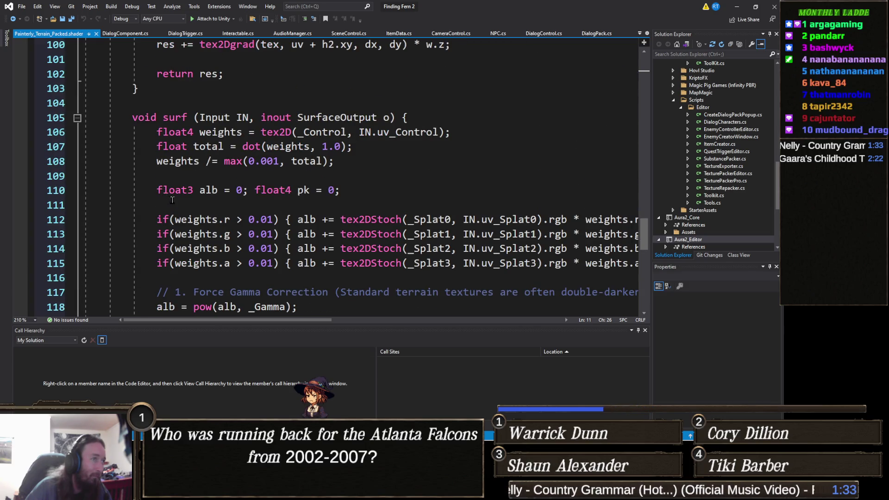
Step: Highlight the tex2DStoch uses, then collapse the tex2DStoch function and select it
{"action": "double_click", "coordinate": [383, 225]}
{"action": "scroll", "coordinate": [383, 228], "scroll_direction": "up", "scroll_amount": 3}
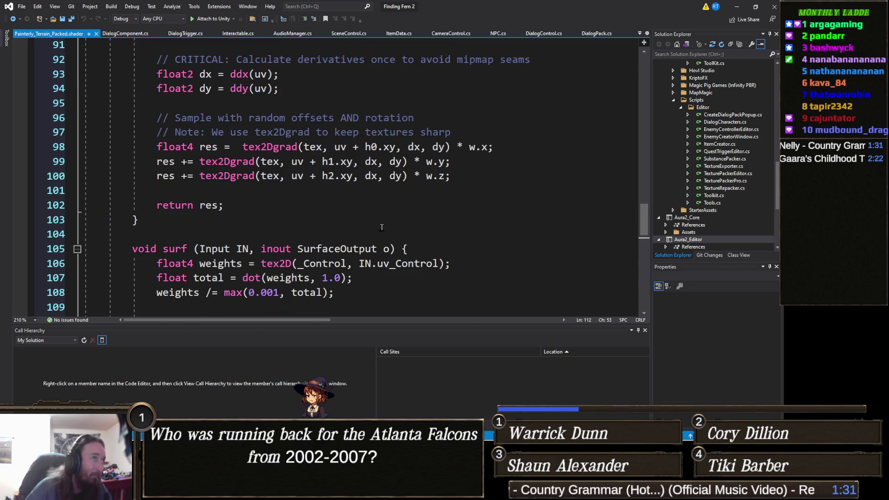
{"action": "scroll", "coordinate": [381, 228], "scroll_direction": "up", "scroll_amount": 7}
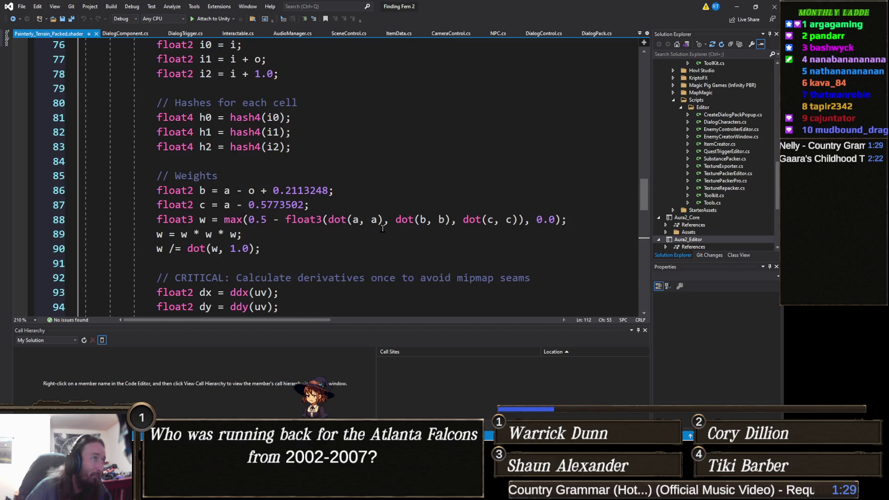
{"action": "scroll", "coordinate": [382, 228], "scroll_direction": "up", "scroll_amount": 5}
{"action": "scroll", "coordinate": [231, 241], "scroll_direction": "down", "scroll_amount": 2}
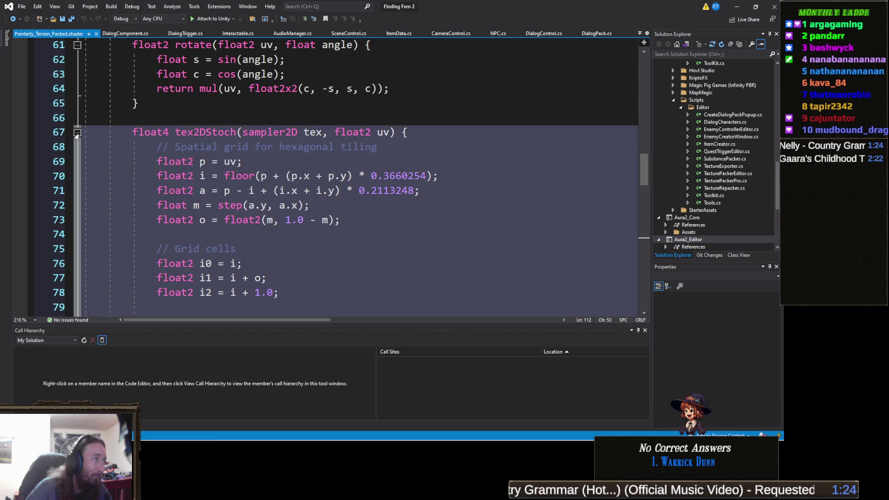
{"action": "left_click", "coordinate": [77, 133]}
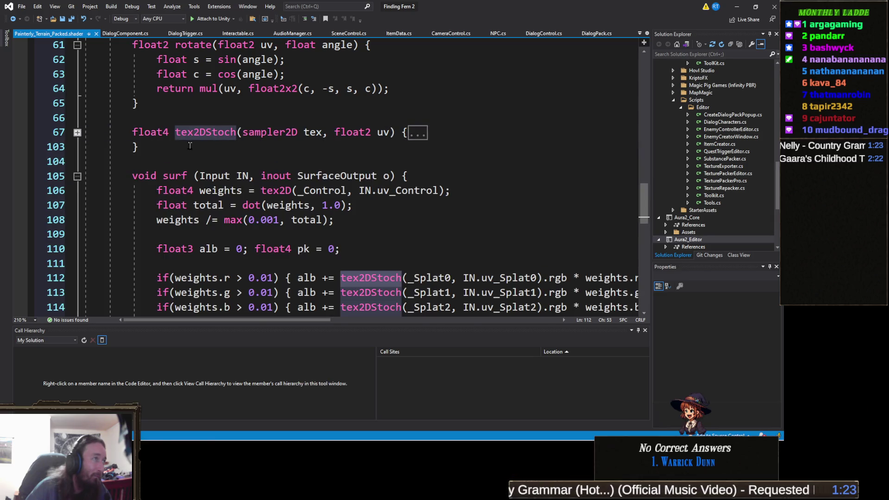
{"action": "left_click", "coordinate": [56, 132]}
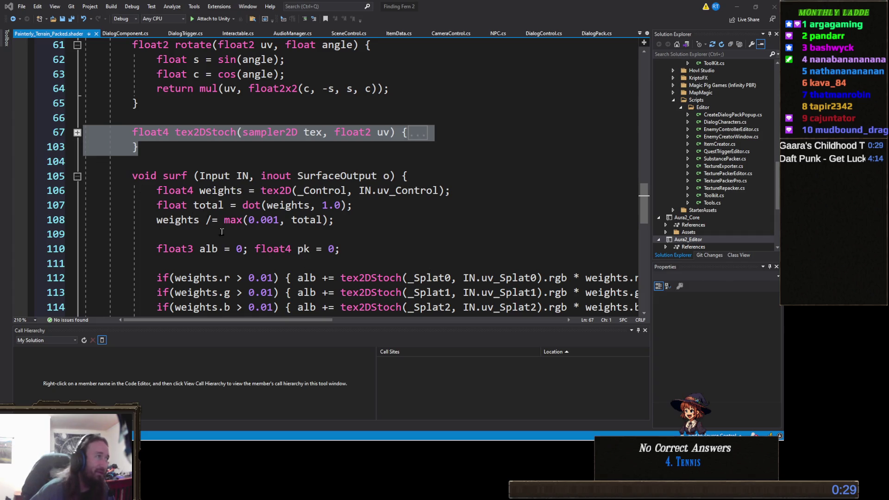
Step: Replace the folded tex2DStoch function with the pasted version that randomly rotates UVs and derivatives
{"action": "key", "text": "Down"}
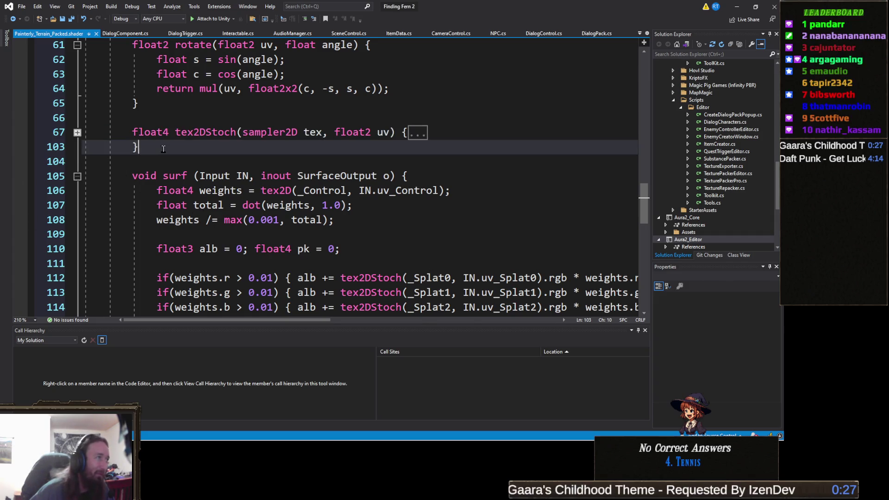
{"action": "key", "text": "shift+Up"}
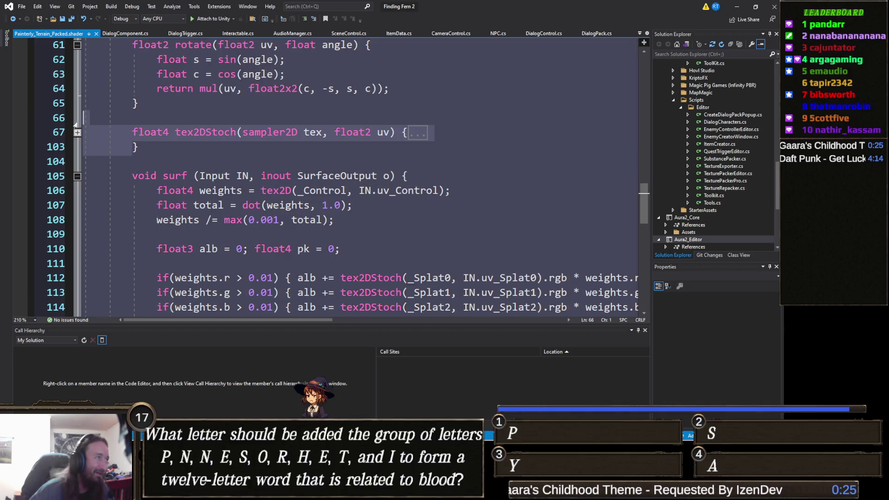
{"action": "key", "text": "shift+Up"}
{"action": "key", "text": "shift+Down"}
{"action": "key", "text": "ctrl+v"}
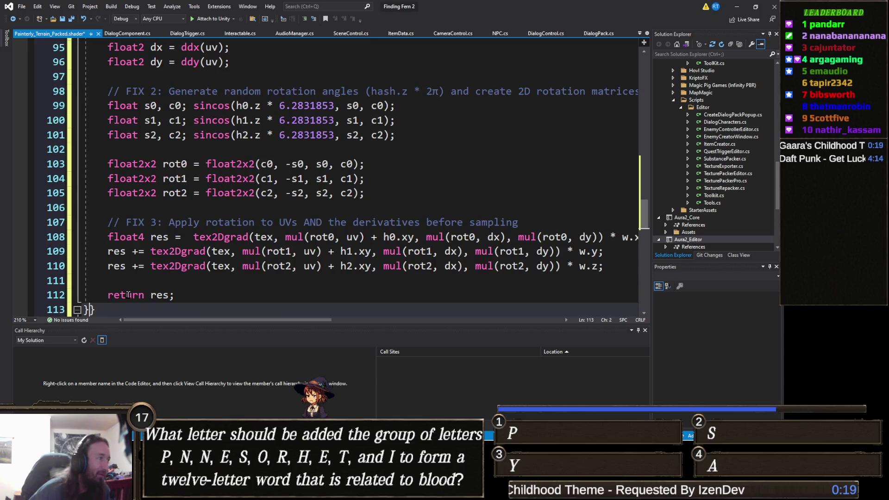
{"action": "scroll", "coordinate": [122, 255], "scroll_direction": "down", "scroll_amount": 2}
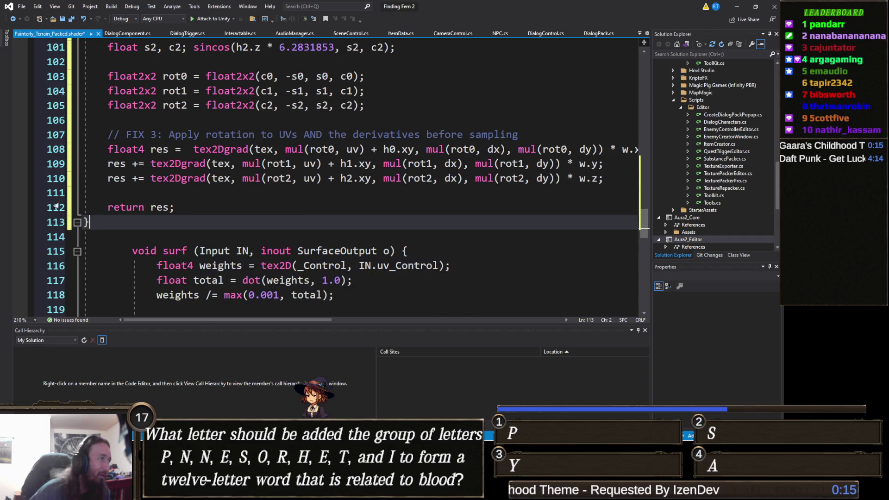
{"action": "scroll", "coordinate": [58, 211], "scroll_direction": "up", "scroll_amount": 15}
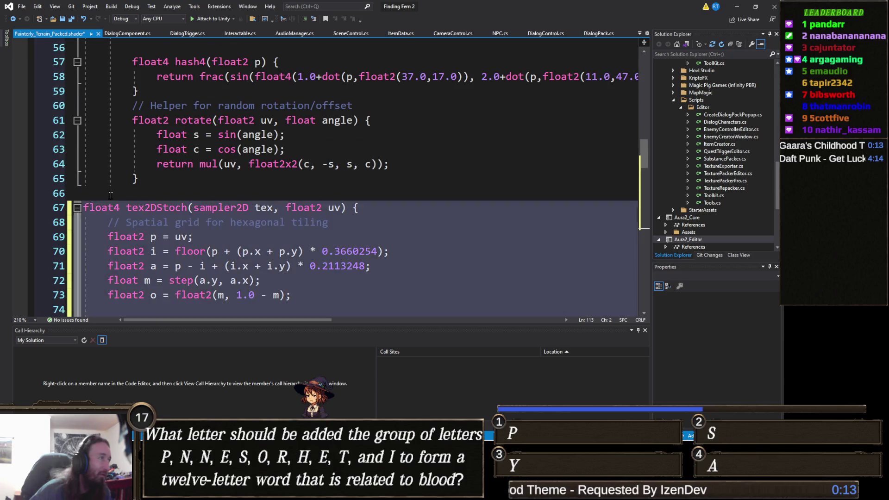
Step: Indent the new tex2DStoch body (lines 68–113) one level and save the shader
{"action": "left_click", "coordinate": [52, 210]}
{"action": "scroll", "coordinate": [52, 210], "scroll_direction": "down", "scroll_amount": 16}
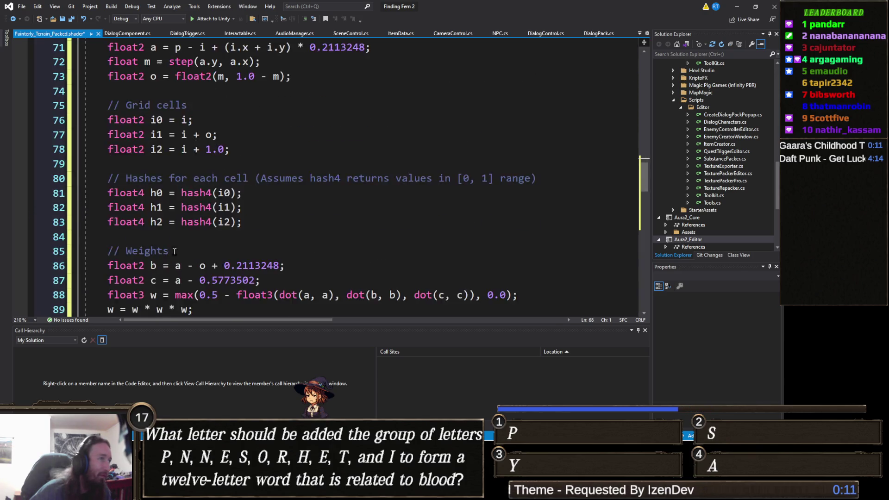
{"action": "scroll", "coordinate": [126, 188], "scroll_direction": "down", "scroll_amount": 3}
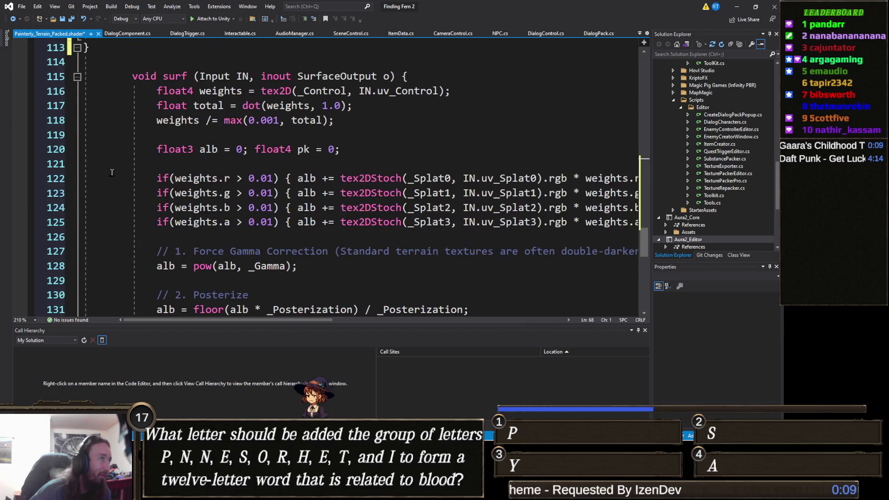
{"action": "scroll", "coordinate": [60, 135], "scroll_direction": "up", "scroll_amount": 2}
{"action": "left_click", "coordinate": [61, 136], "text": "shift"}
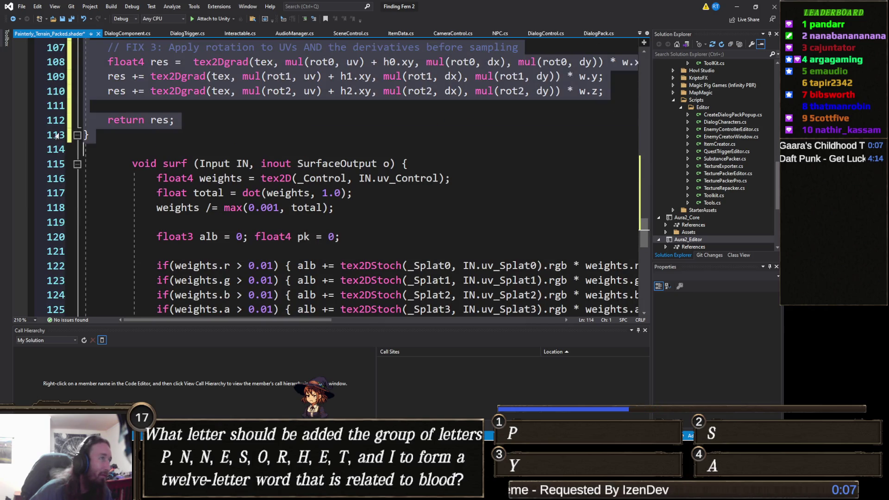
{"action": "scroll", "coordinate": [157, 254], "scroll_direction": "up", "scroll_amount": 4}
{"action": "key", "text": "Tab"}
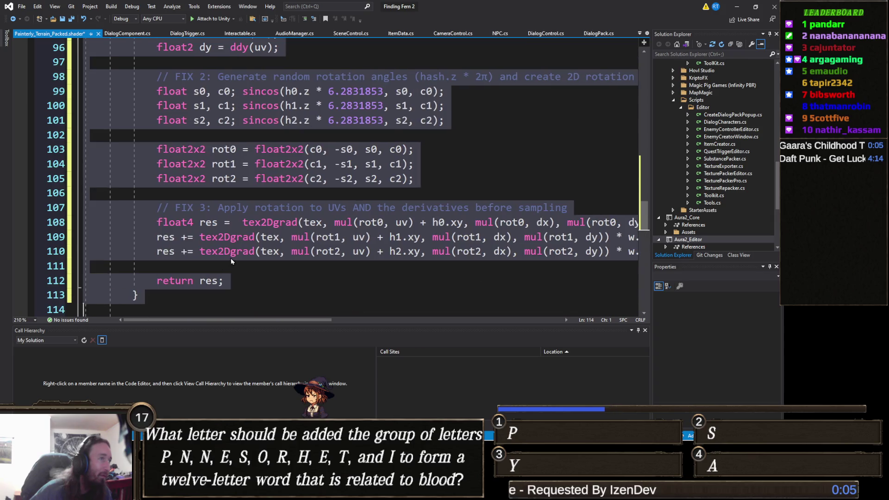
{"action": "scroll", "coordinate": [250, 235], "scroll_direction": "down", "scroll_amount": 4}
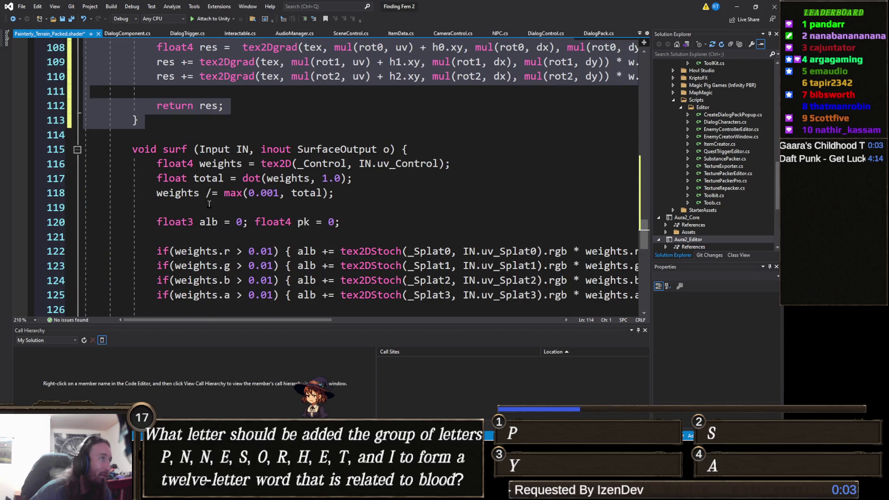
{"action": "scroll", "coordinate": [250, 235], "scroll_direction": "up", "scroll_amount": 15}
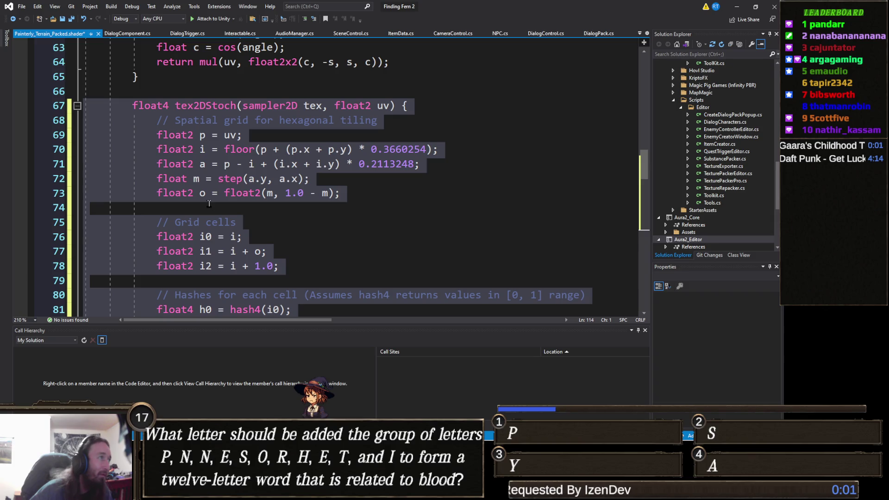
{"action": "key", "text": "ctrl+s"}
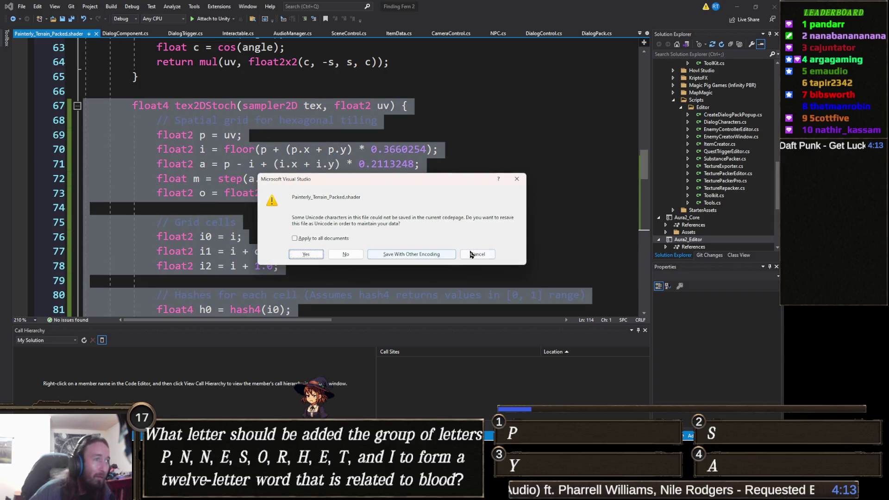
{"action": "left_click", "coordinate": [471, 254]}
{"action": "left_click", "coordinate": [320, 183]}
{"action": "scroll", "coordinate": [320, 186], "scroll_direction": "down", "scroll_amount": 3}
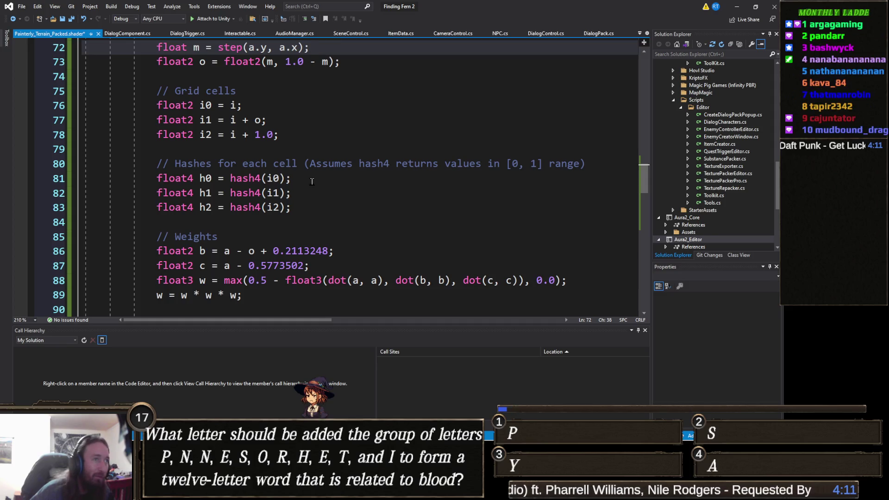
{"action": "left_click", "coordinate": [51, 165]}
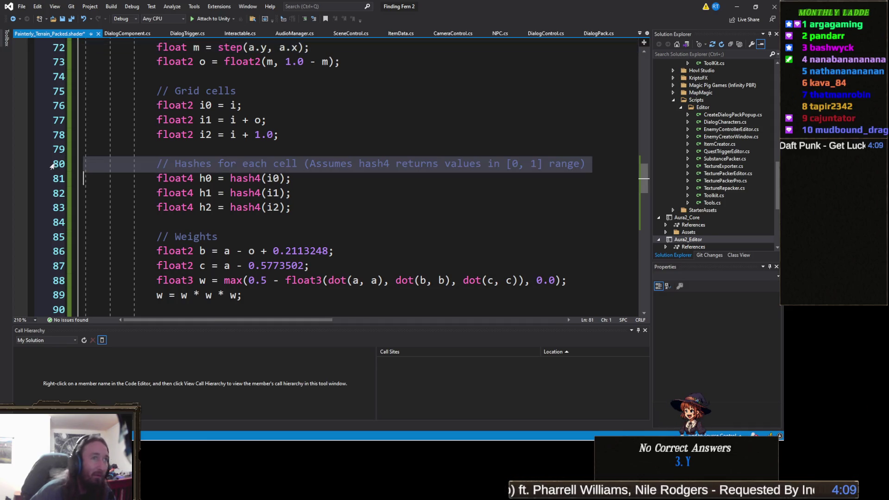
{"action": "key", "text": "Delete"}
{"action": "scroll", "coordinate": [143, 216], "scroll_direction": "down", "scroll_amount": 4}
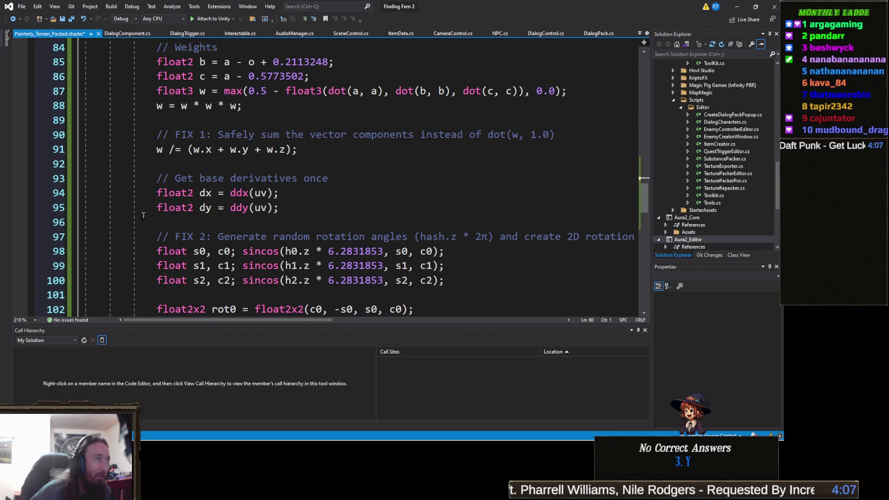
{"action": "left_click", "coordinate": [51, 139]}
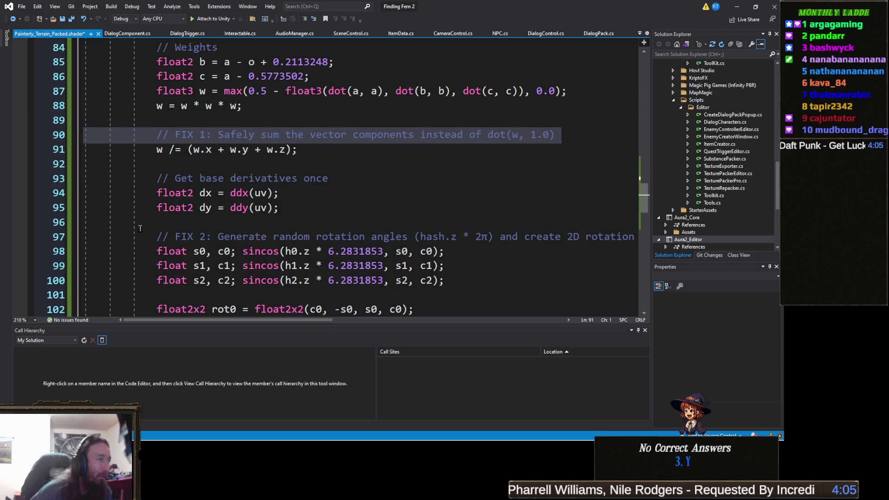
{"action": "key", "text": "Delete"}
{"action": "left_click", "coordinate": [77, 165]}
{"action": "key", "text": "Delete"}
{"action": "left_click", "coordinate": [88, 211]}
{"action": "key", "text": "Delete"}
{"action": "scroll", "coordinate": [74, 224], "scroll_direction": "down", "scroll_amount": 3}
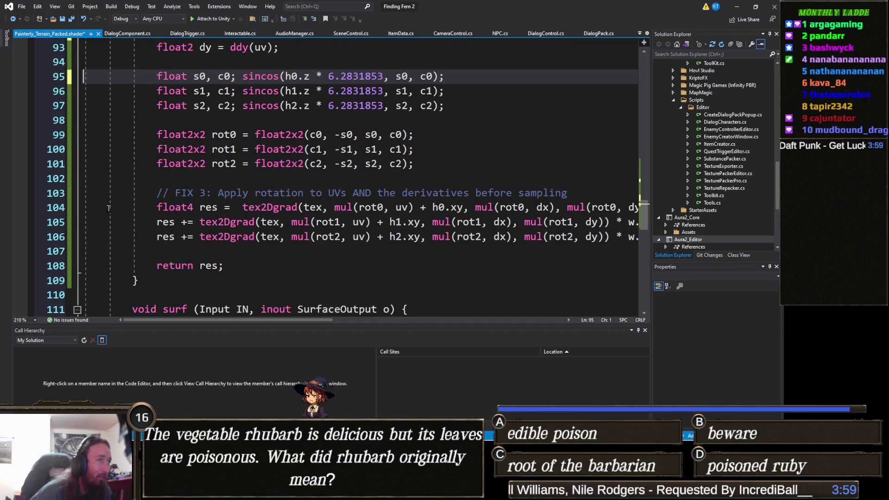
{"action": "left_click", "coordinate": [54, 195]}
{"action": "key", "text": "Delete"}
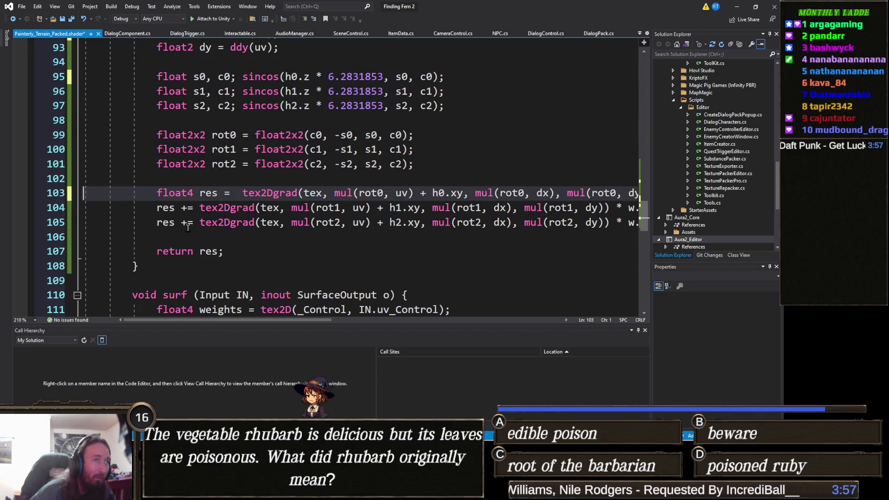
{"action": "scroll", "coordinate": [286, 207], "scroll_direction": "up", "scroll_amount": 12}
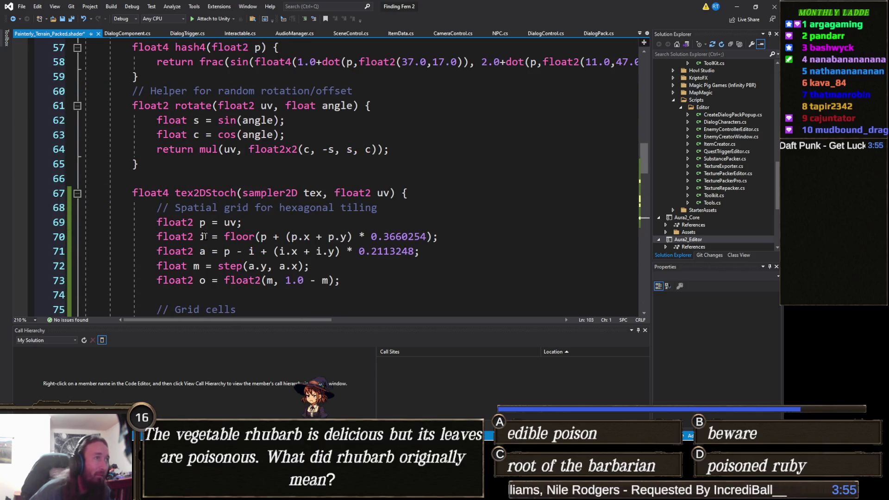
{"action": "left_click", "coordinate": [55, 213]}
{"action": "key", "text": "Delete"}
{"action": "scroll", "coordinate": [55, 214], "scroll_direction": "up", "scroll_amount": 2}
{"action": "left_click", "coordinate": [64, 178]}
{"action": "key", "text": "Delete"}
{"action": "scroll", "coordinate": [65, 178], "scroll_direction": "up", "scroll_amount": 2}
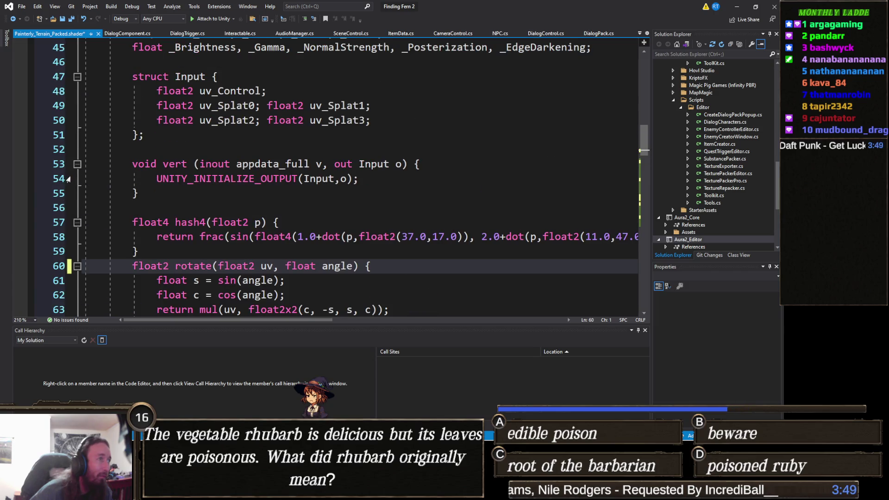
{"action": "scroll", "coordinate": [75, 188], "scroll_direction": "up", "scroll_amount": 3}
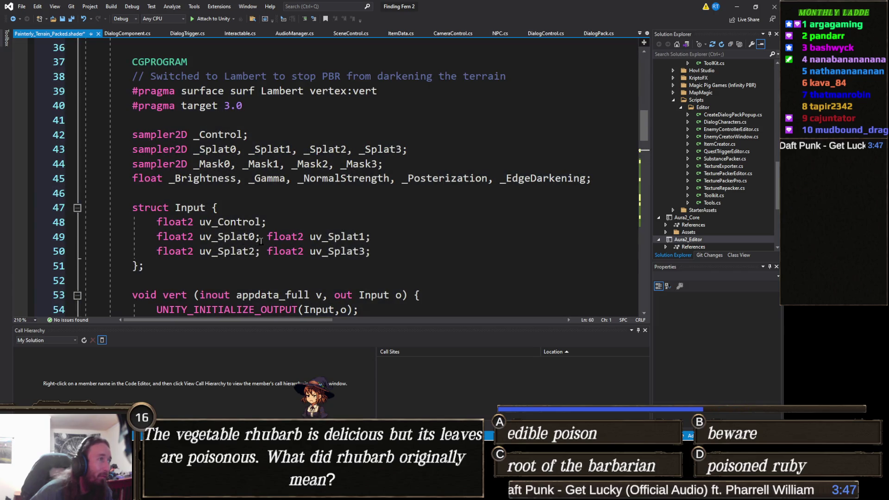
{"action": "scroll", "coordinate": [262, 238], "scroll_direction": "down", "scroll_amount": 5}
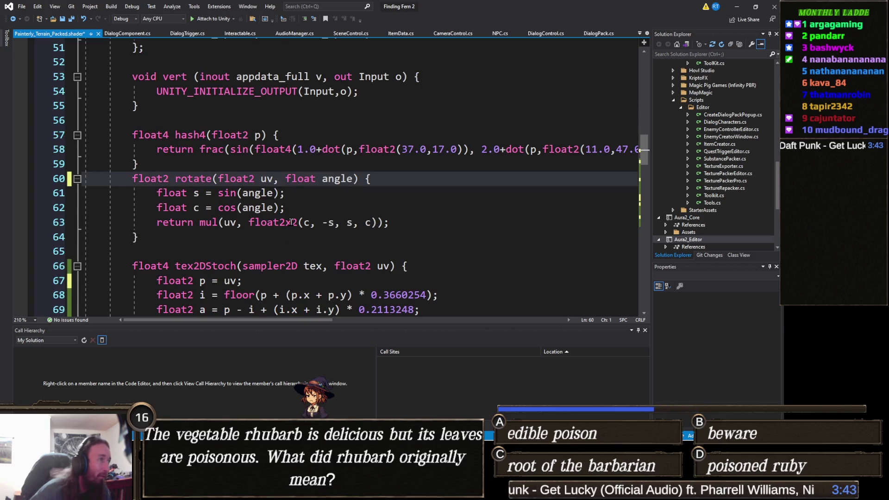
{"action": "key", "text": "ctrl+s"}
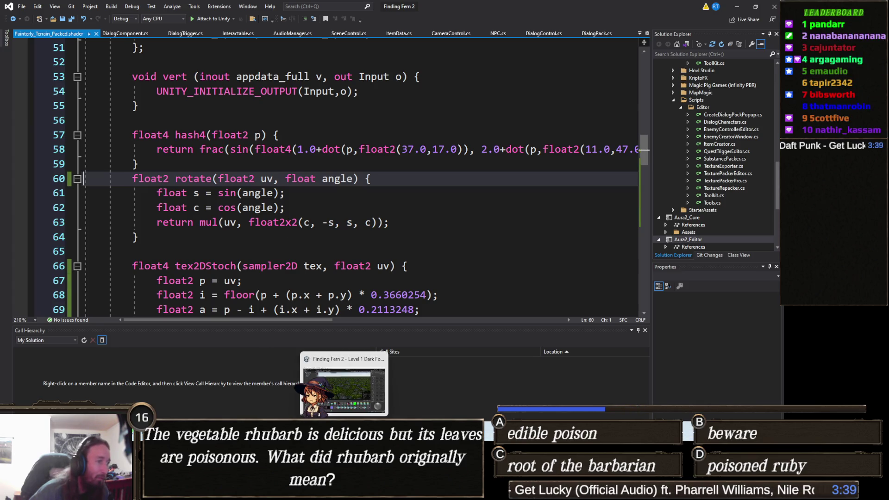
{"action": "left_click", "coordinate": [333, 370]}
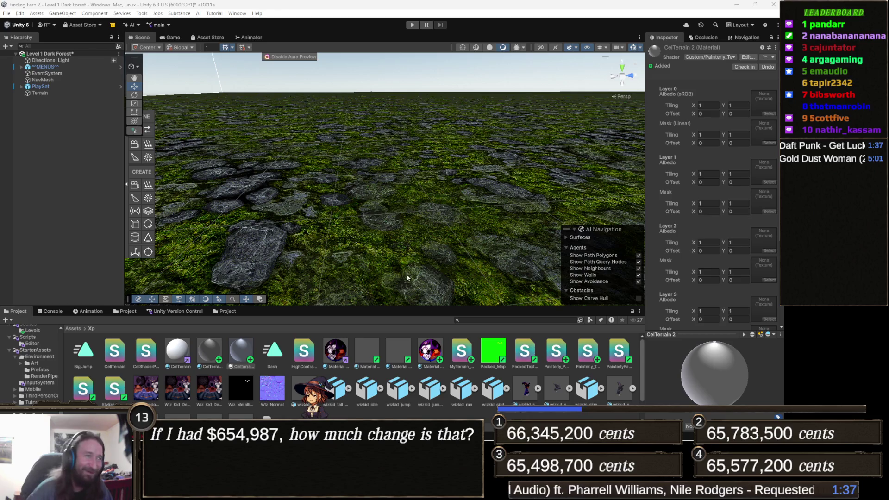
Step: Tilt the Scene camera toward the ground and bring up the Console's error list
{"action": "left_click_drag", "start_coordinate": [311, 245], "coordinate": [354, 215]}
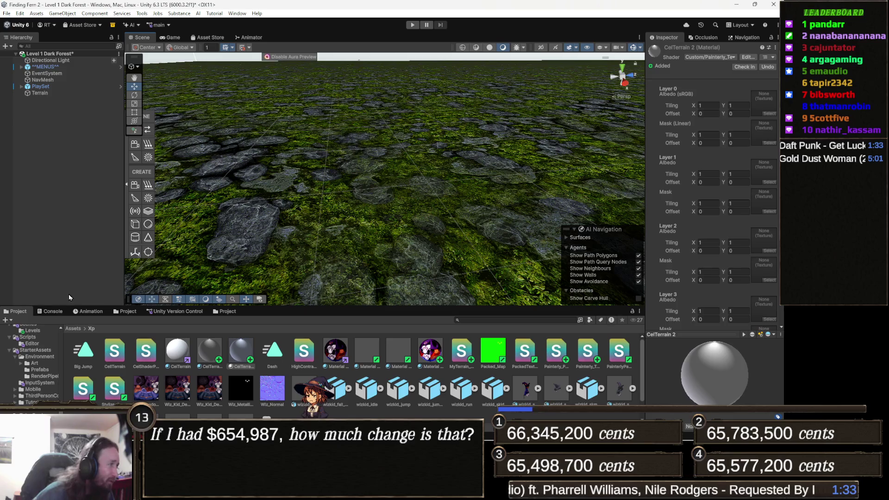
{"action": "left_click", "coordinate": [52, 311]}
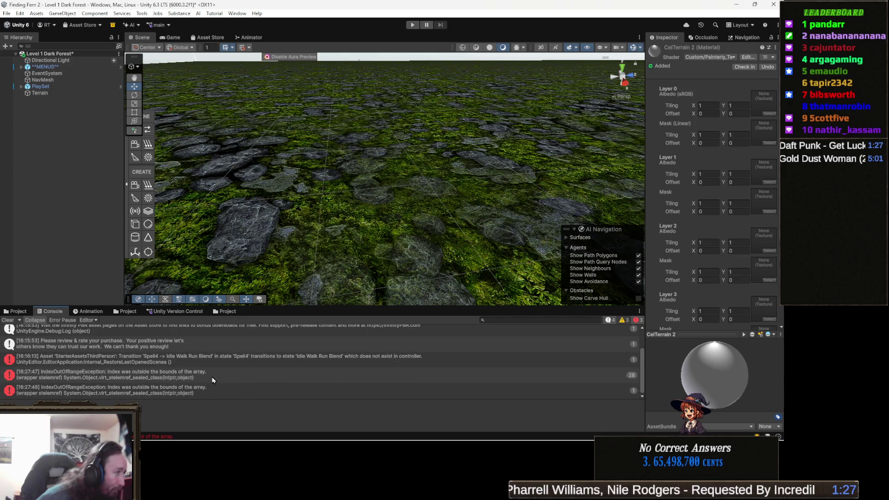
Step: Inspect the repeated IndexOutOfRangeException errors, then clear the Console
{"action": "left_click", "coordinate": [111, 396]}
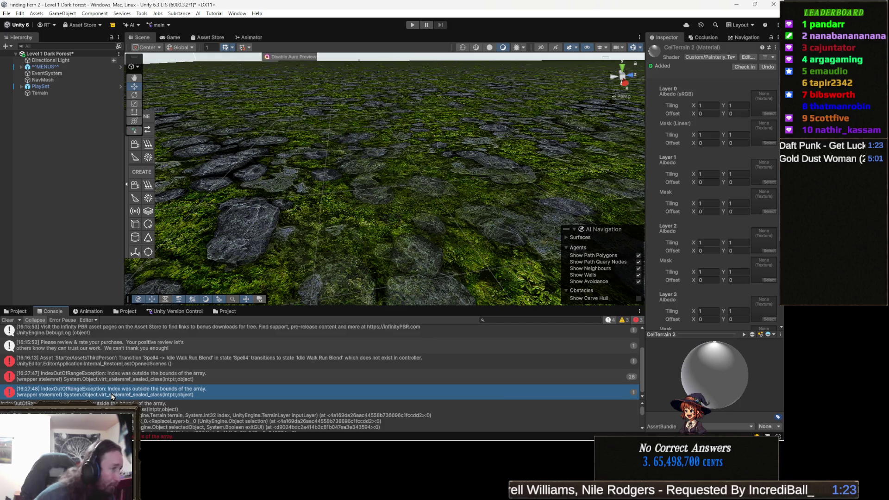
{"action": "left_click", "coordinate": [201, 377]}
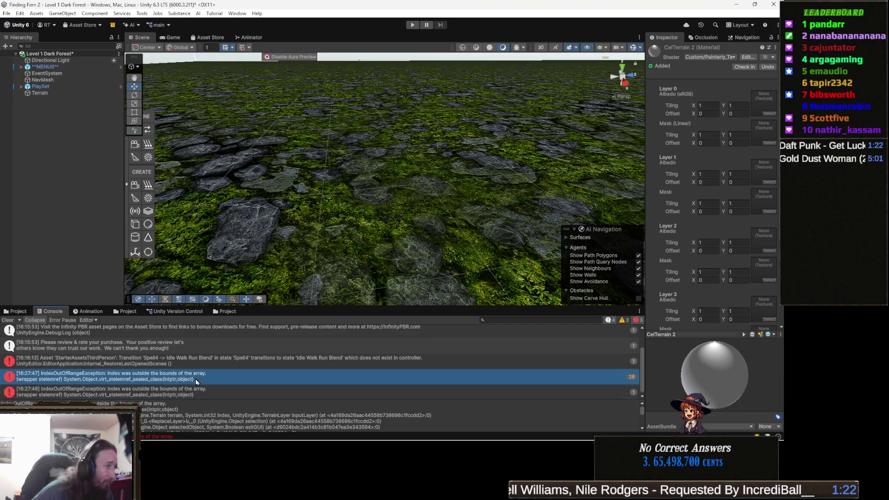
{"action": "left_click", "coordinate": [8, 320]}
Step: Select the Terrain to show its paint-texture settings, then return to the shader code
{"action": "mouse_move", "coordinate": [417, 240]}
{"action": "left_mouse_down"}
{"action": "mouse_move", "coordinate": [441, 260]}
{"action": "mouse_move", "coordinate": [417, 231]}
{"action": "mouse_move", "coordinate": [422, 203]}
{"action": "mouse_move", "coordinate": [427, 210]}
{"action": "left_mouse_up"}
{"action": "left_click", "coordinate": [398, 240]}
{"action": "key", "text": "alt+Tab"}
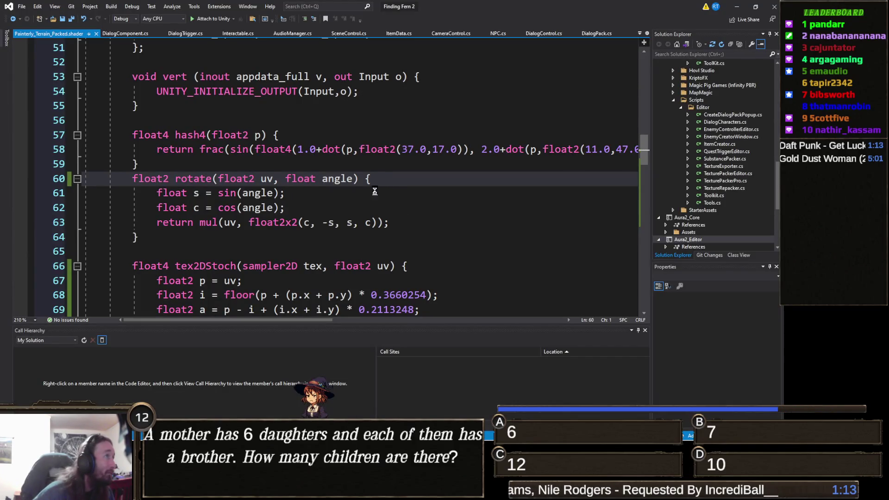
{"action": "key", "text": "alt+Tab"}
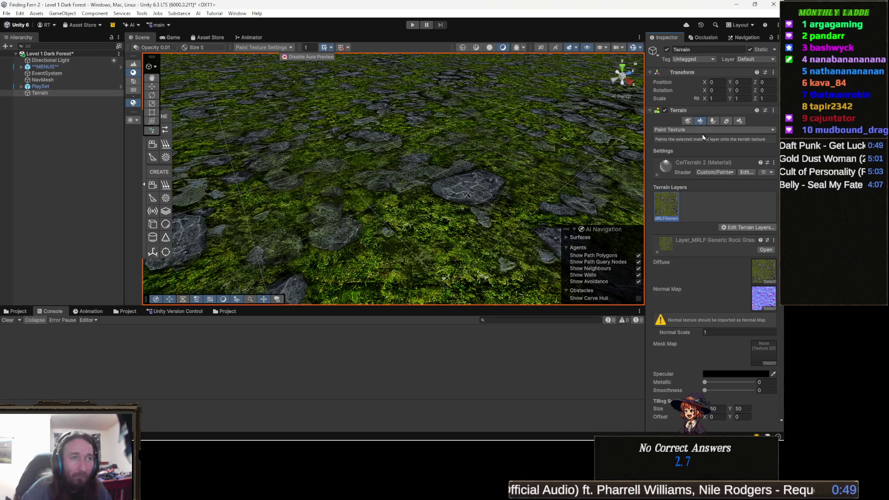
{"action": "left_click", "coordinate": [759, 232]}
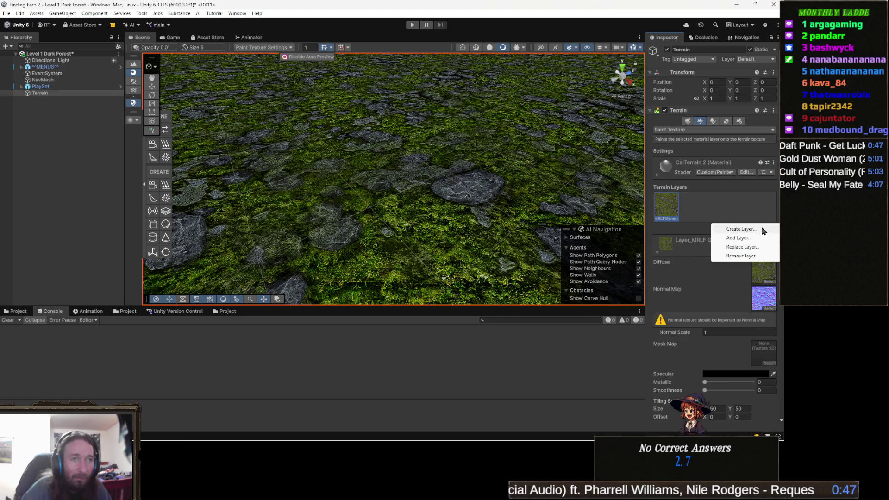
{"action": "left_click", "coordinate": [759, 251]}
{"action": "scroll", "coordinate": [629, 262], "scroll_direction": "up", "scroll_amount": 5}
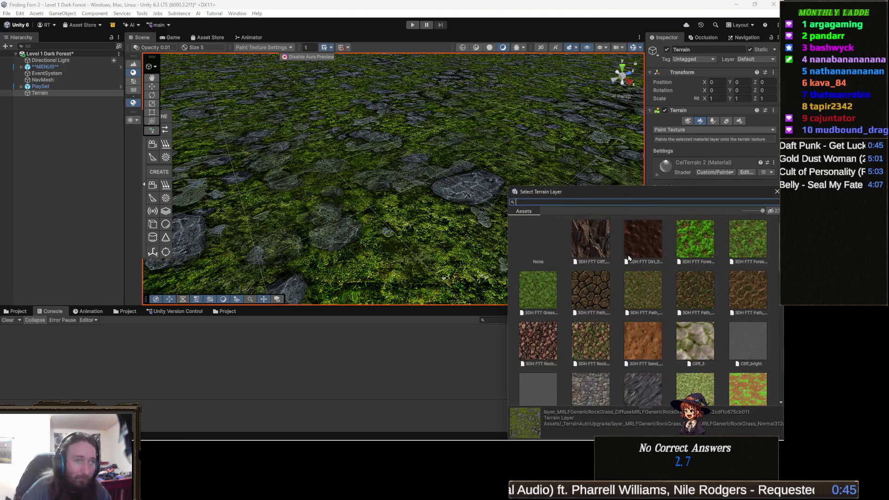
{"action": "left_click", "coordinate": [626, 248]}
{"action": "key", "text": "Right"}
{"action": "key", "text": "Right"}
{"action": "key", "text": "Right"}
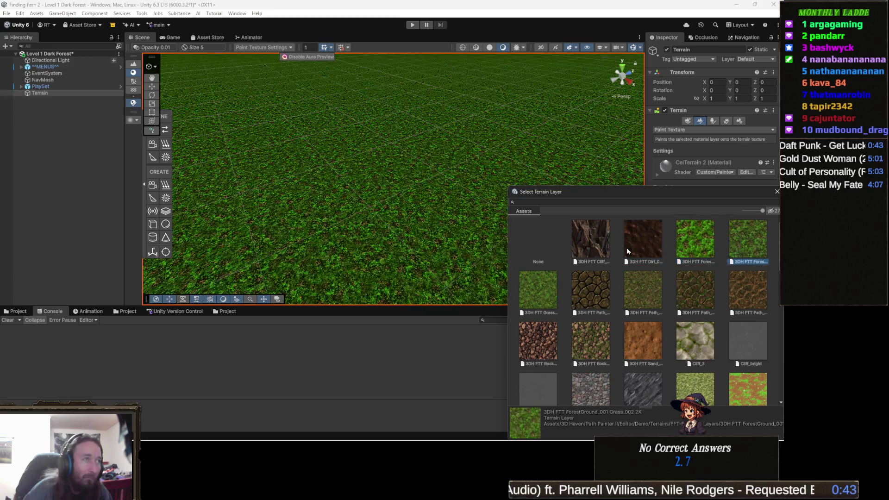
{"action": "key", "text": "Right"}
{"action": "key", "text": "Right"}
{"action": "key", "text": "Right"}
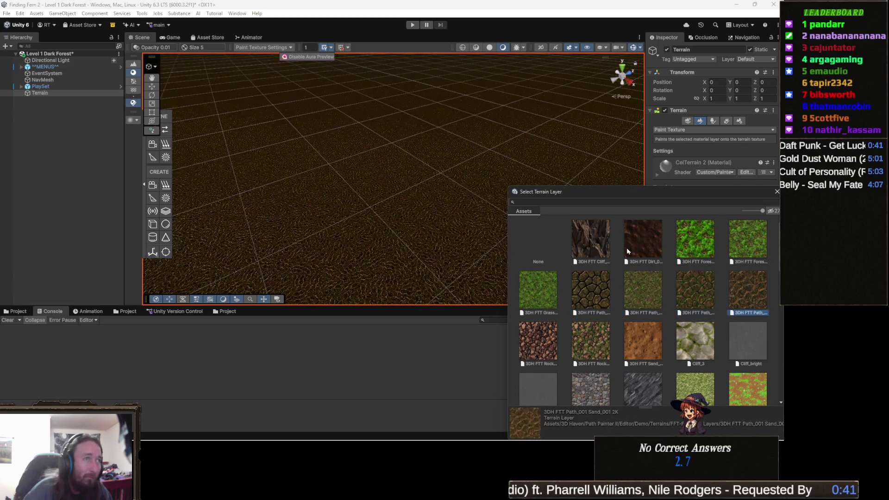
{"action": "key", "text": "Right"}
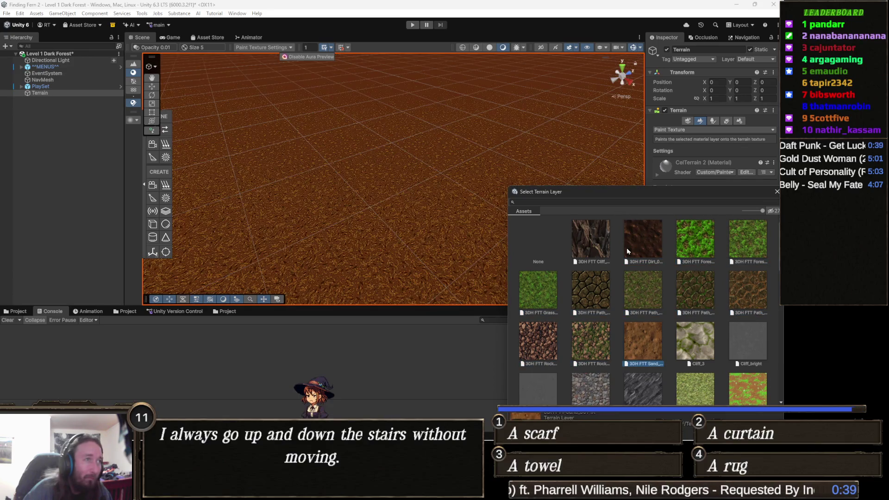
{"action": "key", "text": "Right"}
{"action": "key", "text": "Right"}
{"action": "key", "text": "Right"}
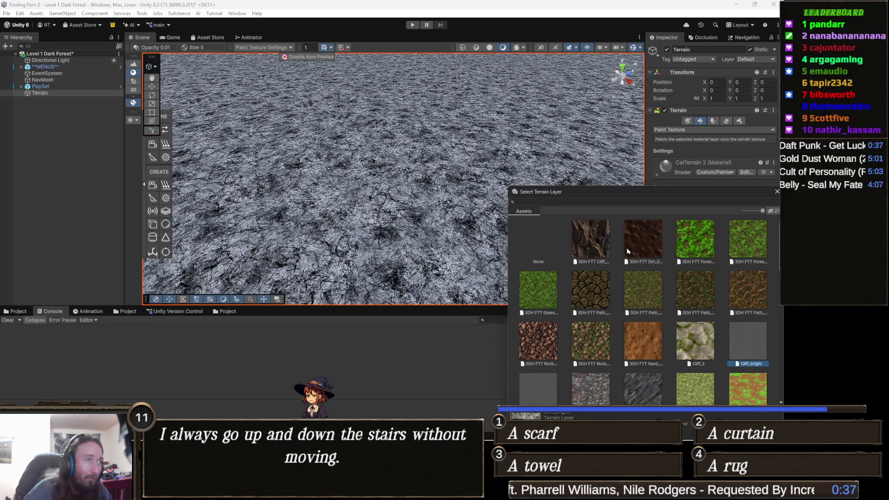
{"action": "key", "text": "Right"}
{"action": "key", "text": "Right"}
{"action": "key", "text": "Right"}
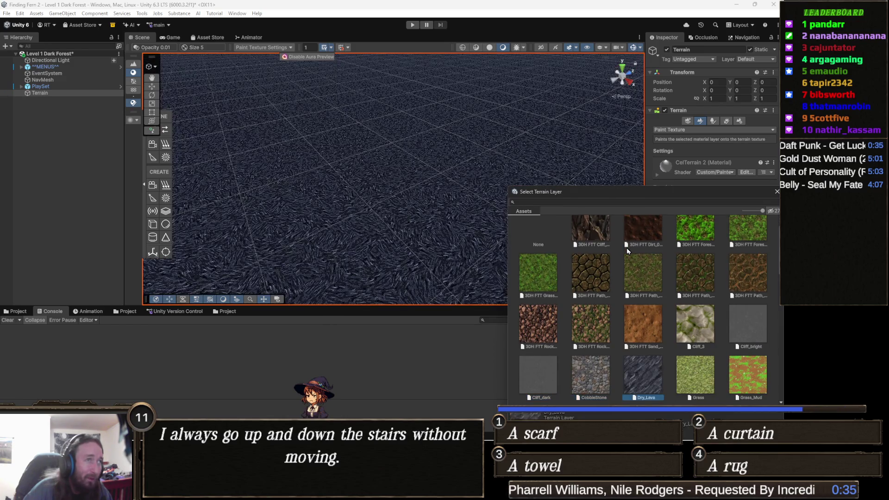
{"action": "key", "text": "Right"}
{"action": "key", "text": "Right"}
{"action": "key", "text": "Right"}
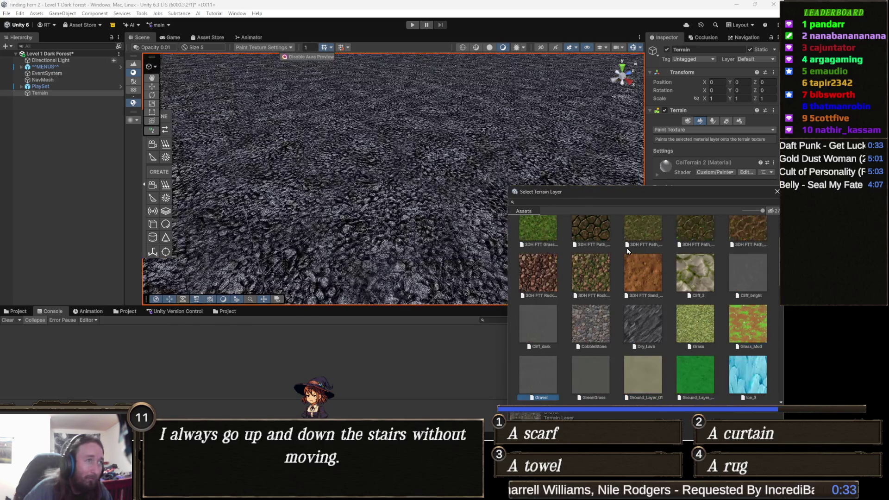
{"action": "key", "text": "Right"}
{"action": "key", "text": "Right"}
{"action": "key", "text": "Right"}
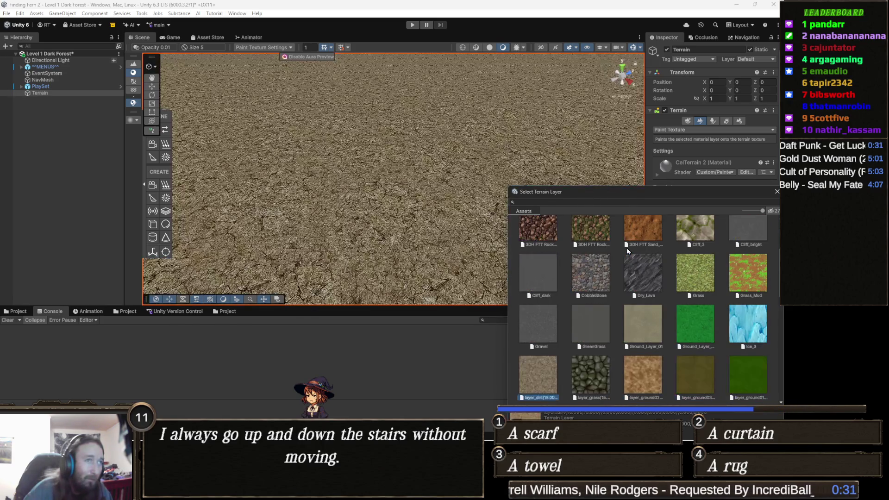
{"action": "key", "text": "Right"}
{"action": "key", "text": "Right"}
{"action": "key", "text": "Right"}
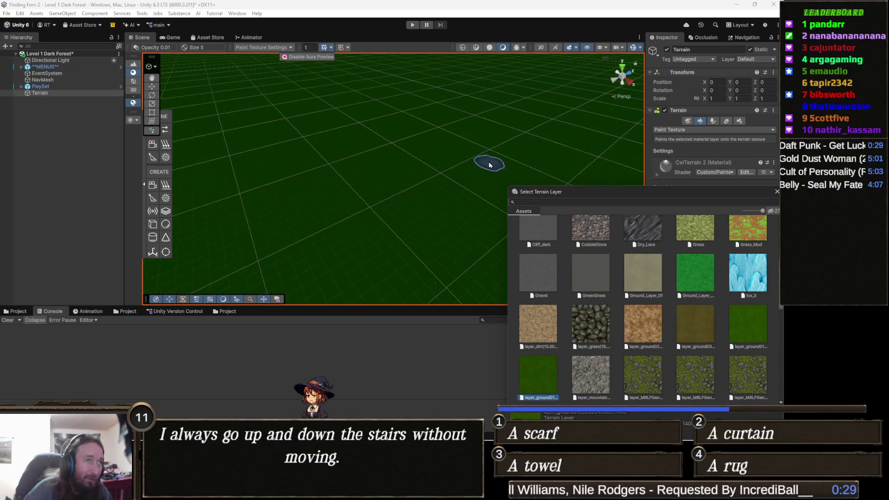
{"action": "key", "text": "Right"}
{"action": "key", "text": "Right"}
{"action": "key", "text": "Return"}
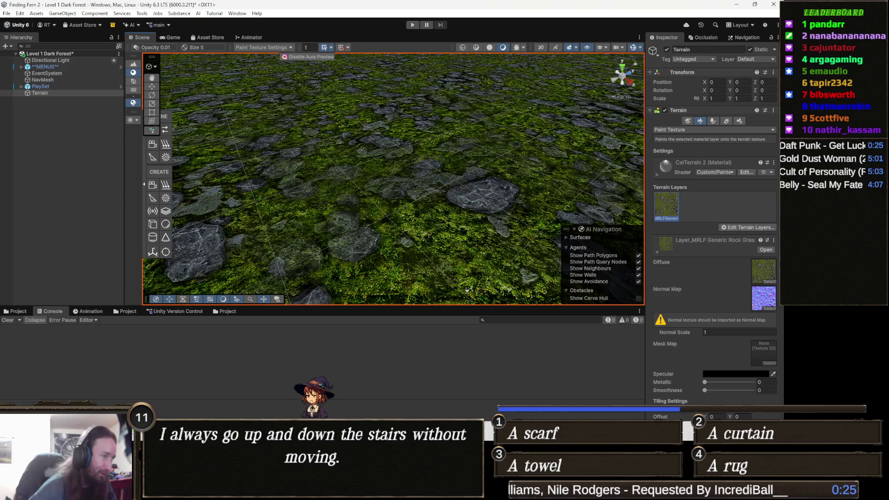
{"action": "mouse_move", "coordinate": [362, 491]}
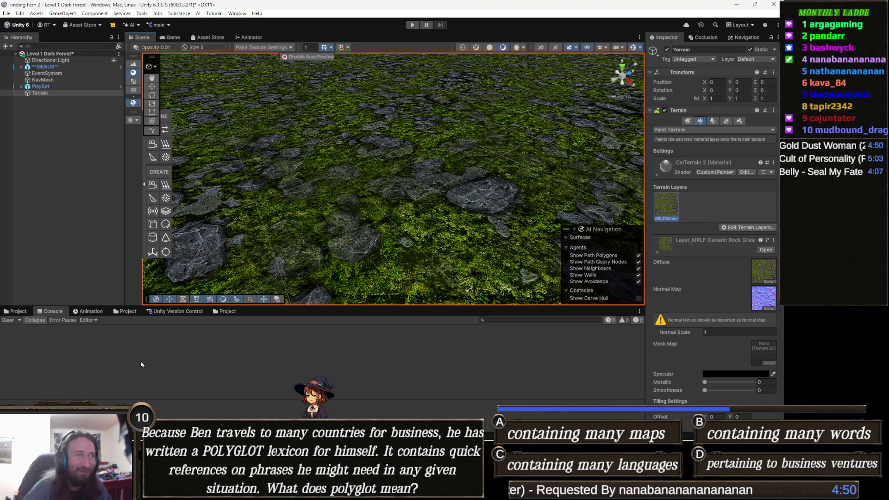
{"action": "mouse_move", "coordinate": [375, 214]}
{"action": "left_mouse_down"}
{"action": "mouse_move", "coordinate": [354, 185]}
{"action": "mouse_move", "coordinate": [367, 207]}
{"action": "mouse_move", "coordinate": [365, 239]}
{"action": "mouse_move", "coordinate": [305, 206]}
{"action": "left_mouse_up"}
{"action": "scroll", "coordinate": [306, 206], "scroll_direction": "down", "scroll_amount": 5}
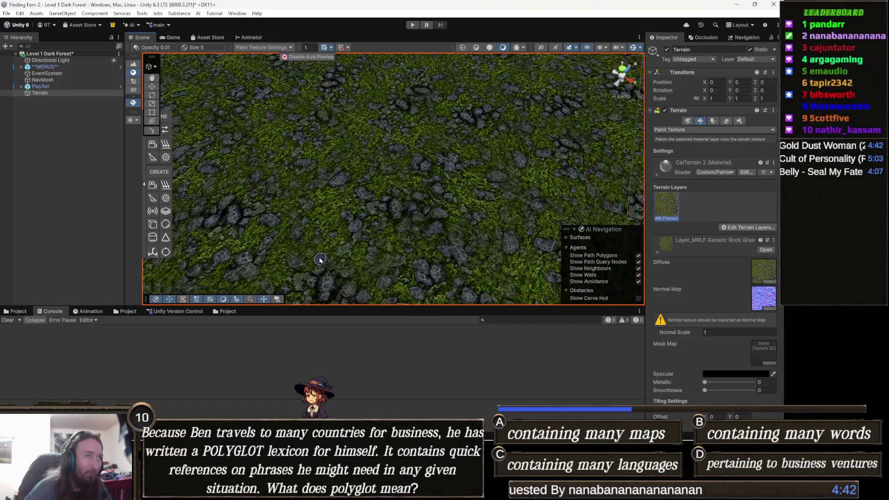
{"action": "mouse_move", "coordinate": [313, 243]}
{"action": "left_mouse_down"}
{"action": "mouse_move", "coordinate": [340, 250]}
{"action": "mouse_move", "coordinate": [375, 231]}
{"action": "mouse_move", "coordinate": [409, 245]}
{"action": "mouse_move", "coordinate": [401, 244]}
{"action": "mouse_move", "coordinate": [405, 253]}
{"action": "left_mouse_up"}
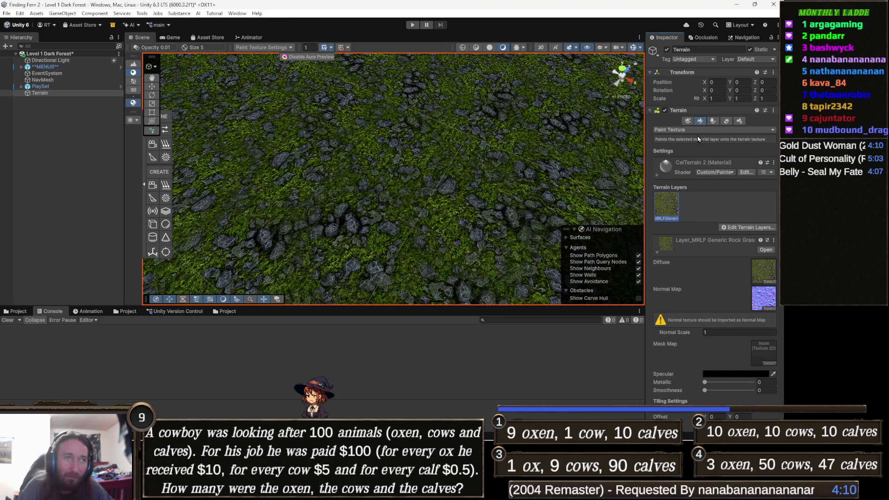
Step: Add the 3DH FTT Forest Ground_001 2K layer to the terrain and select it for painting
{"action": "left_click", "coordinate": [764, 228]}
{"action": "left_click", "coordinate": [747, 239]}
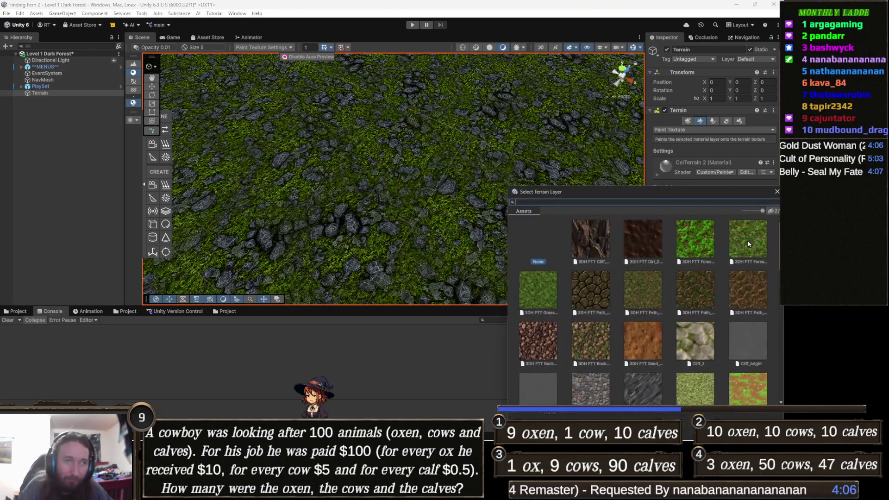
{"action": "left_click", "coordinate": [699, 244]}
{"action": "double_click", "coordinate": [699, 244]}
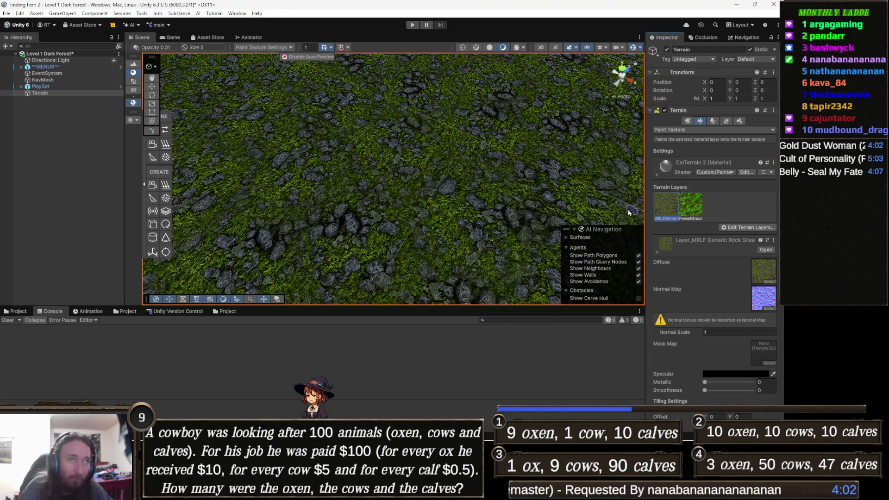
{"action": "left_click", "coordinate": [696, 207]}
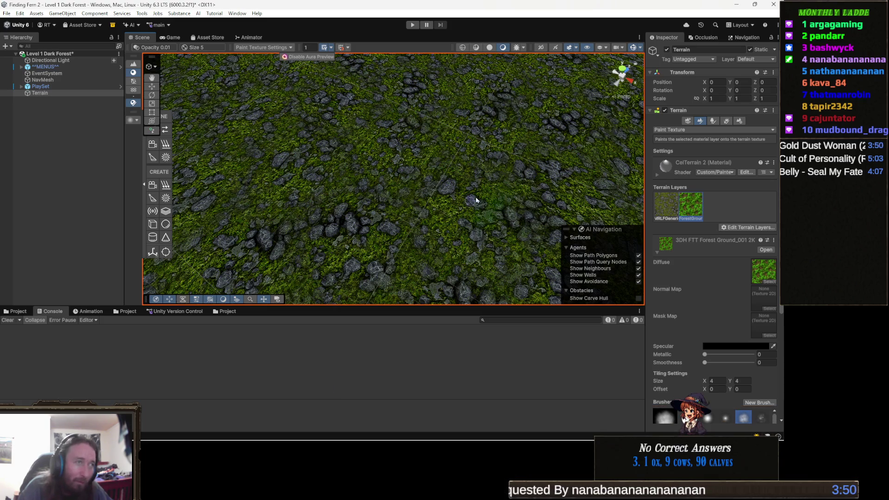
{"action": "scroll", "coordinate": [545, 205], "scroll_direction": "up", "scroll_amount": 10}
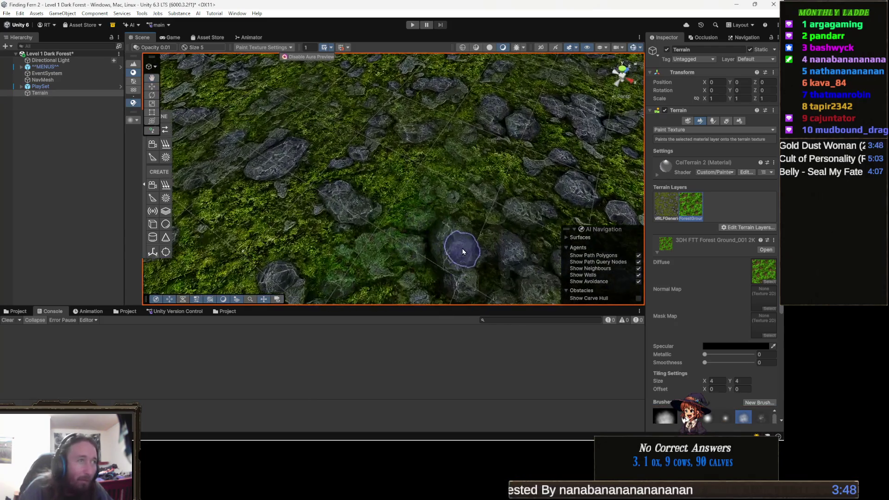
{"action": "scroll", "coordinate": [509, 209], "scroll_direction": "down", "scroll_amount": 5}
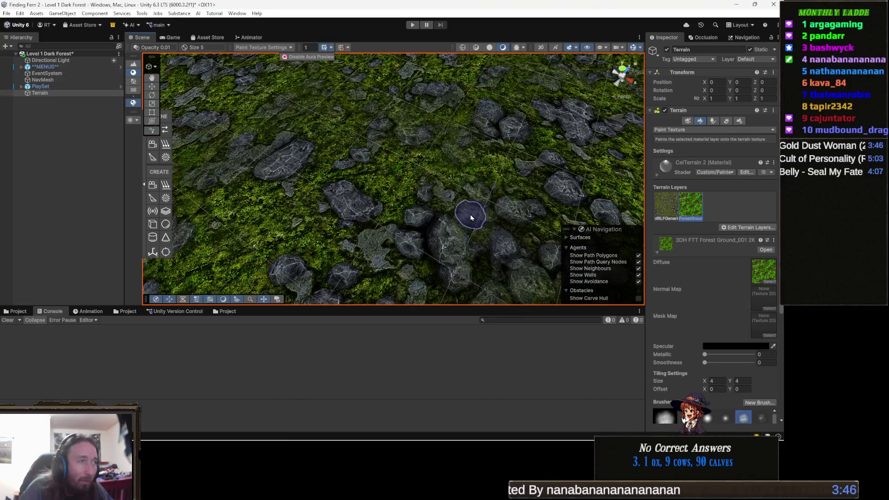
{"action": "scroll", "coordinate": [457, 217], "scroll_direction": "down", "scroll_amount": 3}
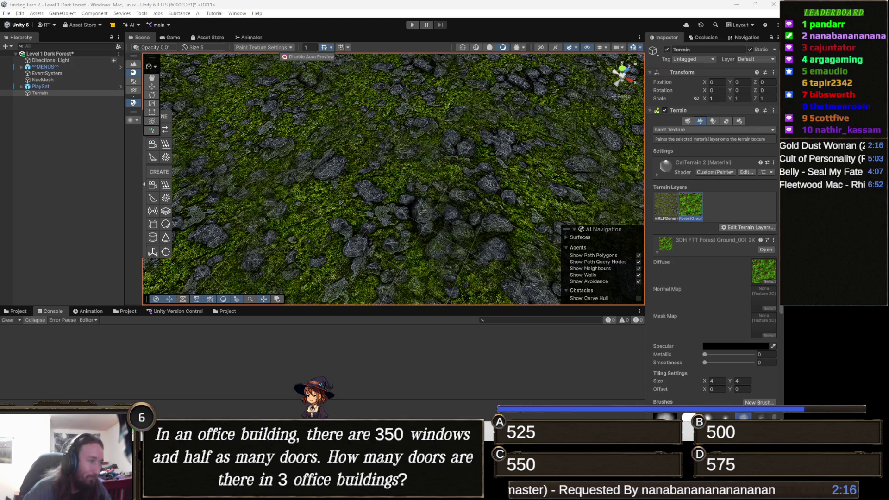
{"action": "mouse_move", "coordinate": [362, 489]}
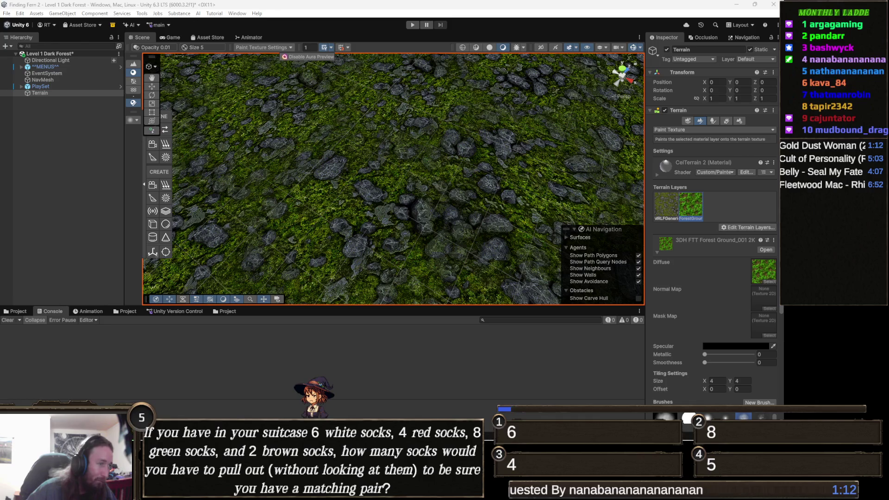
{"action": "left_click", "coordinate": [356, 433]}
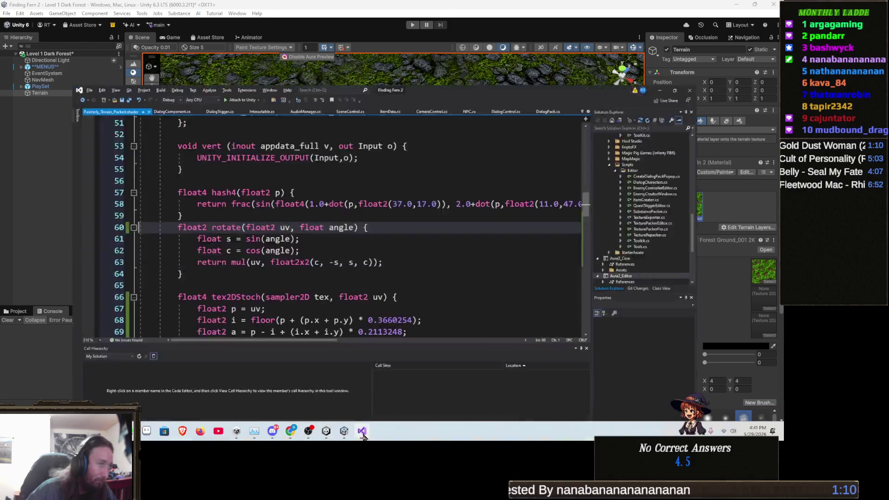
Step: Copy the entire Painterly_Terrain_Packed shader source, then deselect it and minimize Visual Studio
{"action": "scroll", "coordinate": [273, 232], "scroll_direction": "down", "scroll_amount": 20}
{"action": "scroll", "coordinate": [273, 233], "scroll_direction": "down", "scroll_amount": 1}
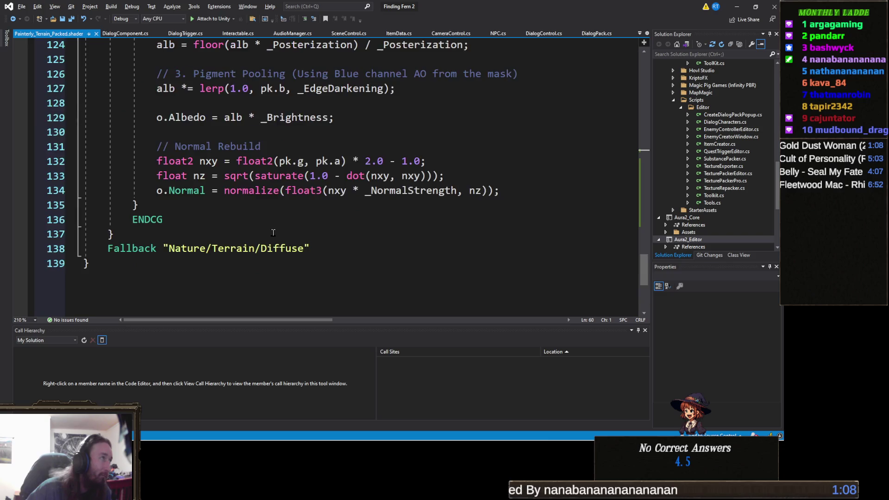
{"action": "key", "text": "ctrl+a"}
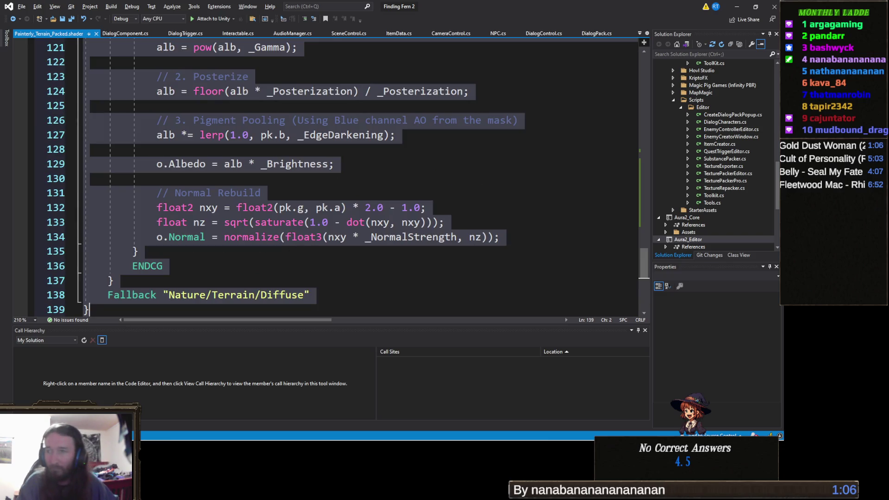
{"action": "key", "text": "alt+Tab"}
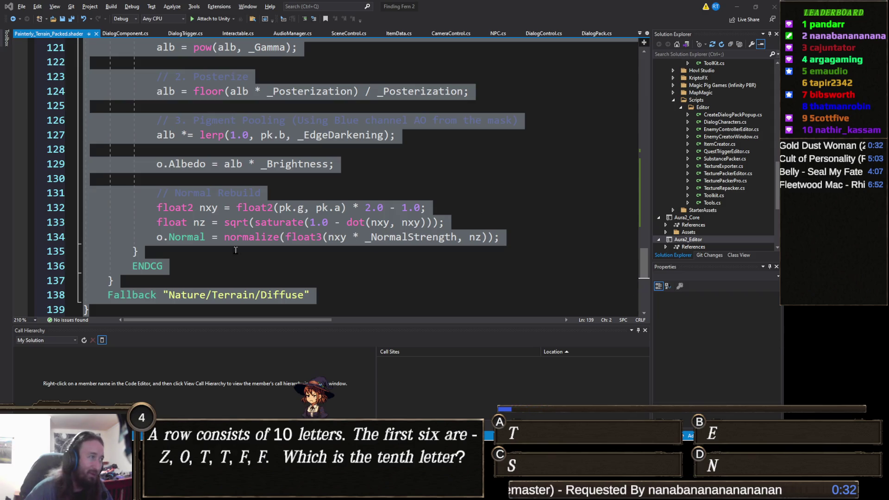
{"action": "left_click", "coordinate": [308, 287]}
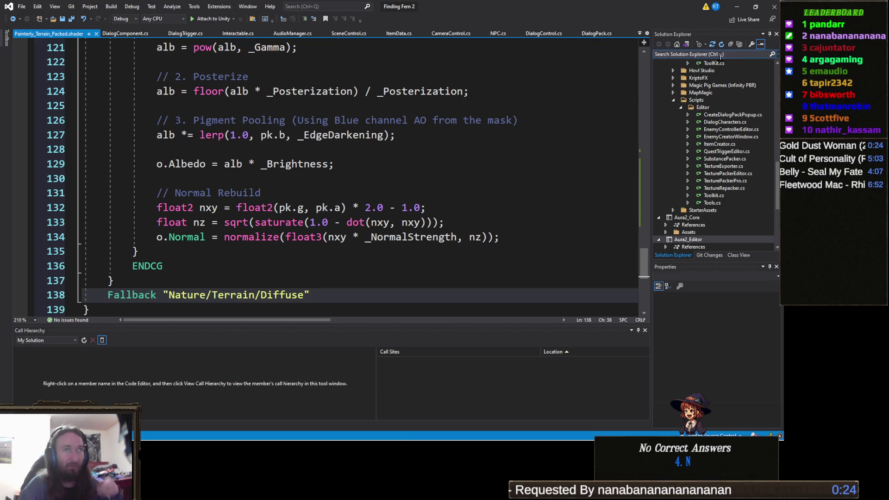
{"action": "left_click", "coordinate": [737, 7]}
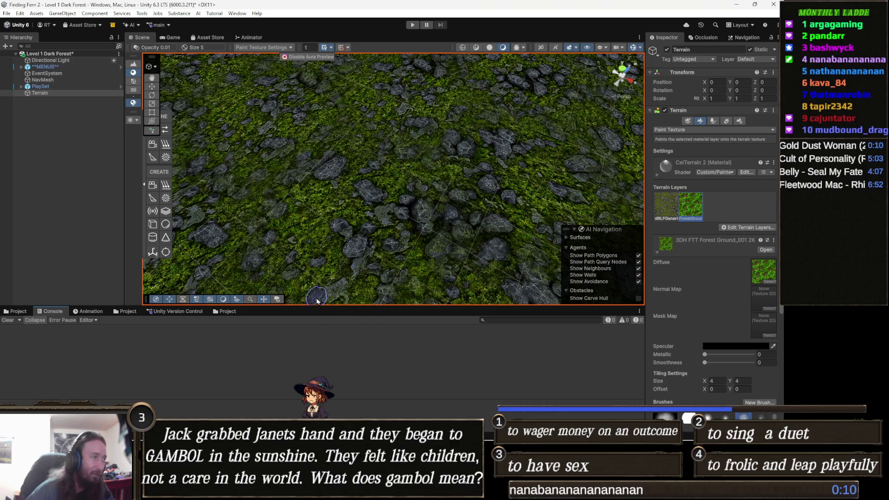
Step: Show the Assets > Xp folder in the bottom Project panel
{"action": "left_click", "coordinate": [21, 310]}
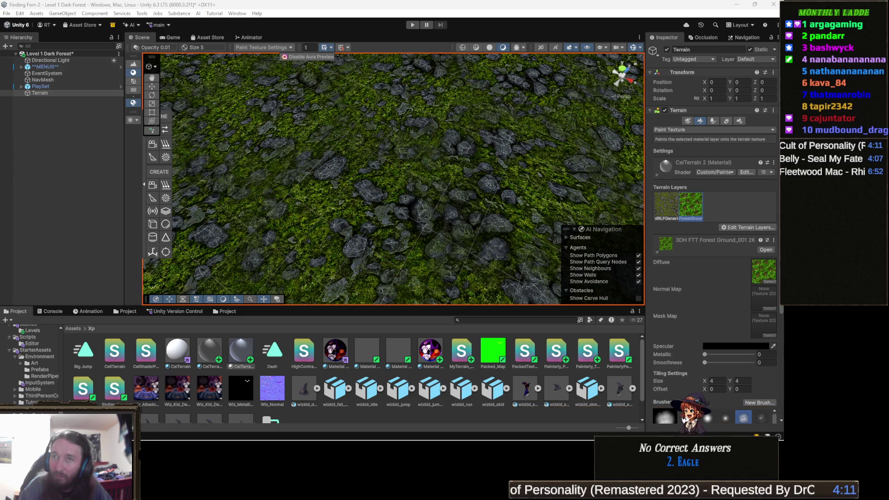
Step: Create a Standard Surface Shader named Triplanar_Painterly_Terrain in the Xp folder
{"action": "right_click", "coordinate": [304, 353]}
{"action": "mouse_move", "coordinate": [345, 103]}
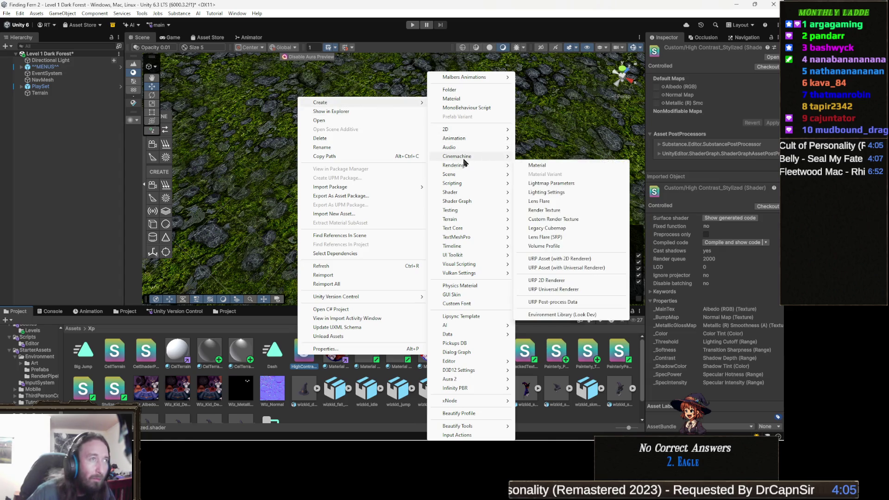
{"action": "mouse_move", "coordinate": [487, 157]}
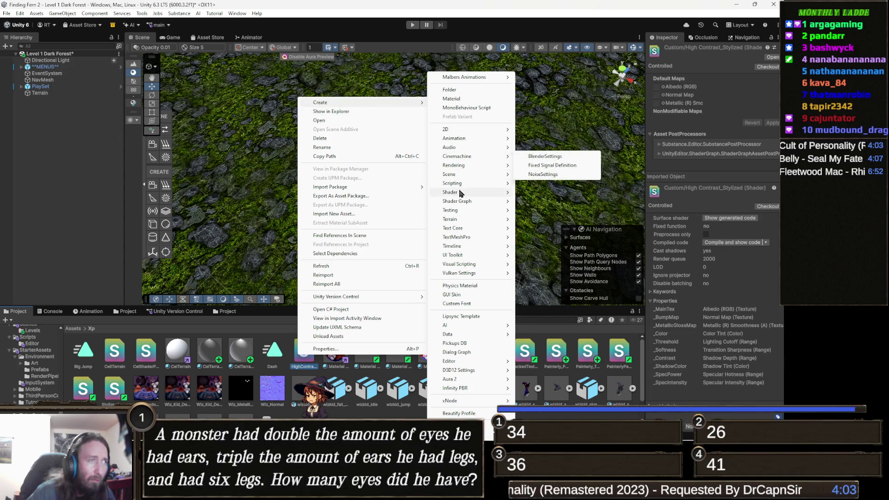
{"action": "mouse_move", "coordinate": [460, 193]}
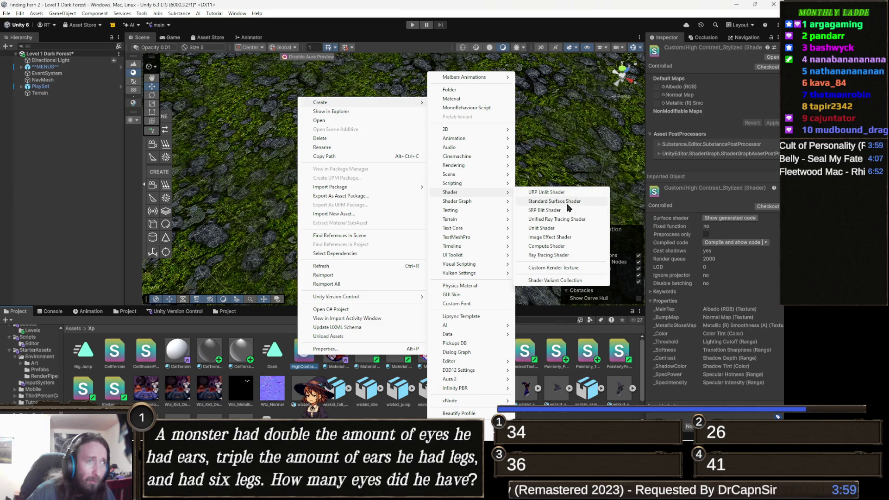
{"action": "left_click", "coordinate": [567, 205]}
{"action": "key", "text": "Return"}
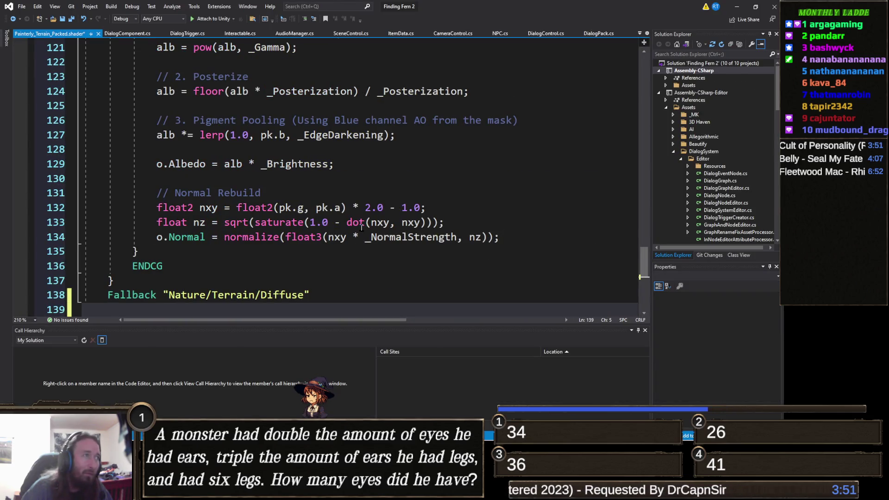
Step: Undo the stray edit in the packed shader, then open Triplanar_Painterly_Terrain.shader from Unity
{"action": "scroll", "coordinate": [298, 223], "scroll_direction": "up", "scroll_amount": 20}
{"action": "scroll", "coordinate": [299, 222], "scroll_direction": "up", "scroll_amount": 8}
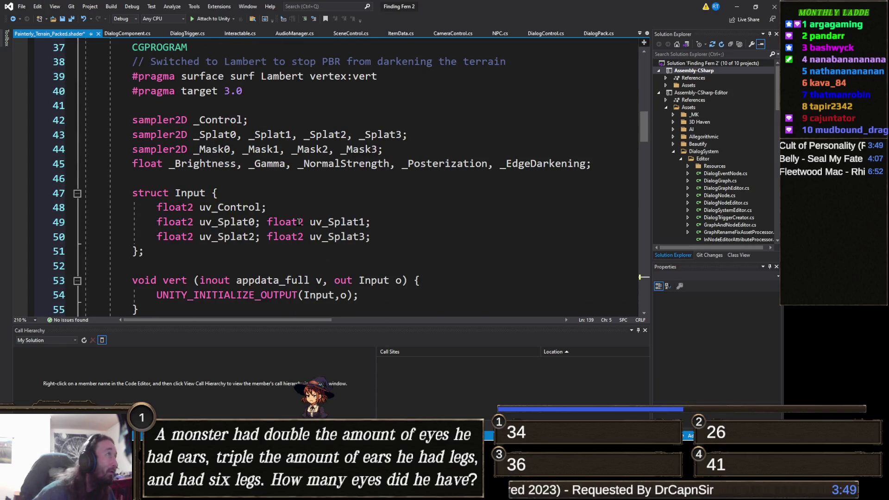
{"action": "scroll", "coordinate": [300, 222], "scroll_direction": "up", "scroll_amount": 12}
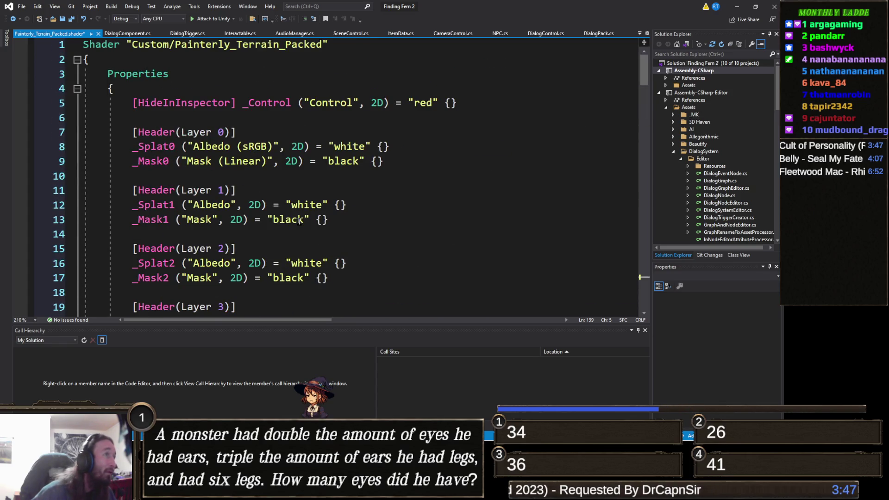
{"action": "left_click", "coordinate": [325, 205]}
{"action": "key", "text": "ctrl+z"}
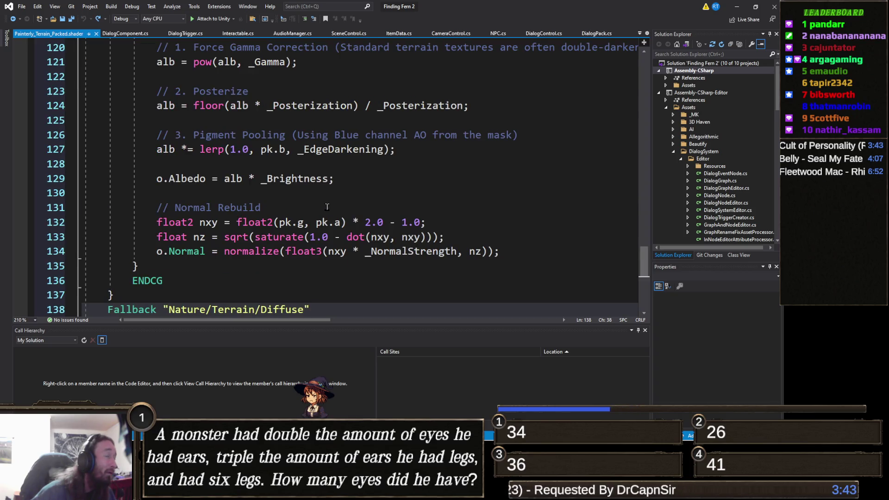
{"action": "scroll", "coordinate": [423, 185], "scroll_direction": "down", "scroll_amount": 4}
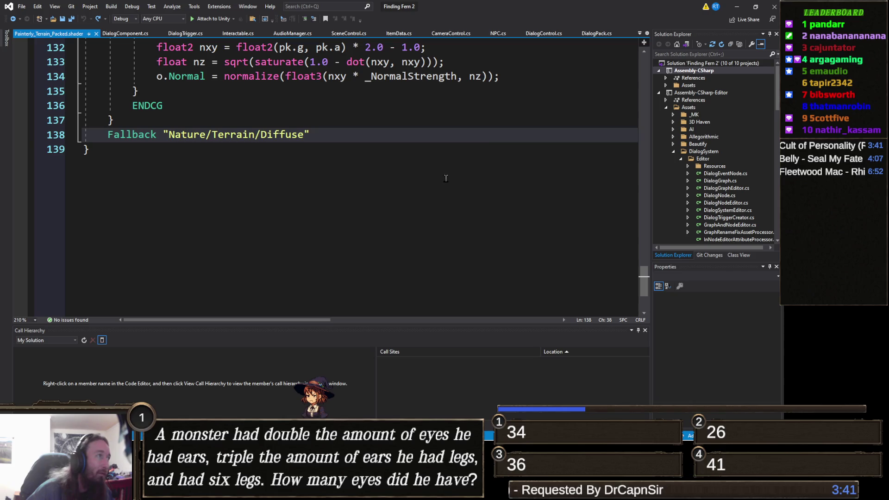
{"action": "left_click", "coordinate": [736, 7]}
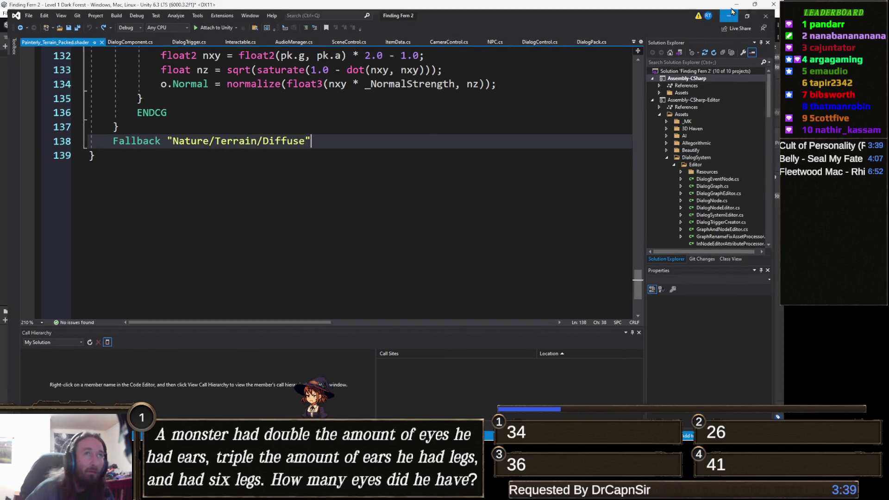
{"action": "key", "text": "Return"}
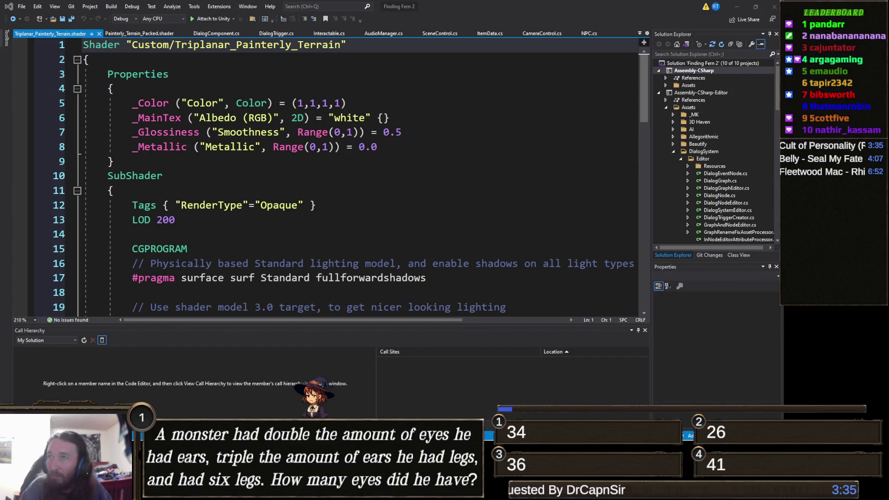
Step: Replace the template with the pasted triplanar painterly terrain code, save it, and return to Unity
{"action": "left_click", "coordinate": [58, 202]}
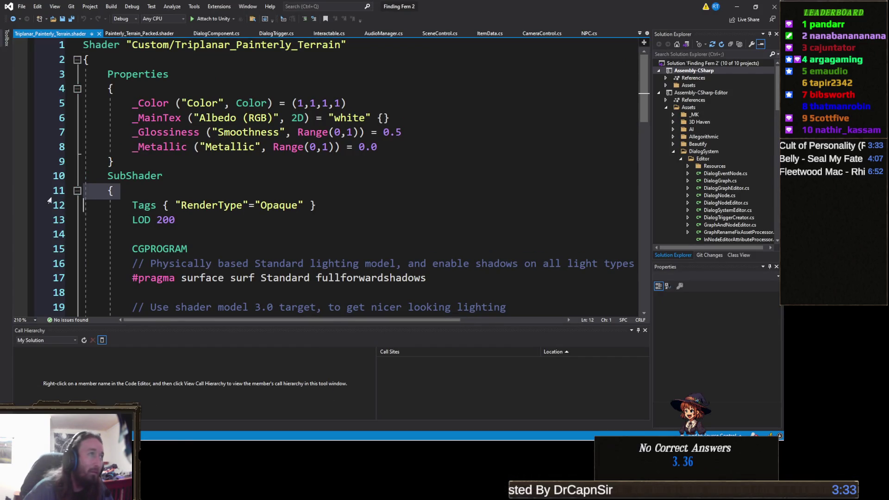
{"action": "key", "text": "ctrl+a"}
{"action": "key", "text": "ctrl+v"}
{"action": "scroll", "coordinate": [172, 208], "scroll_direction": "up", "scroll_amount": 20}
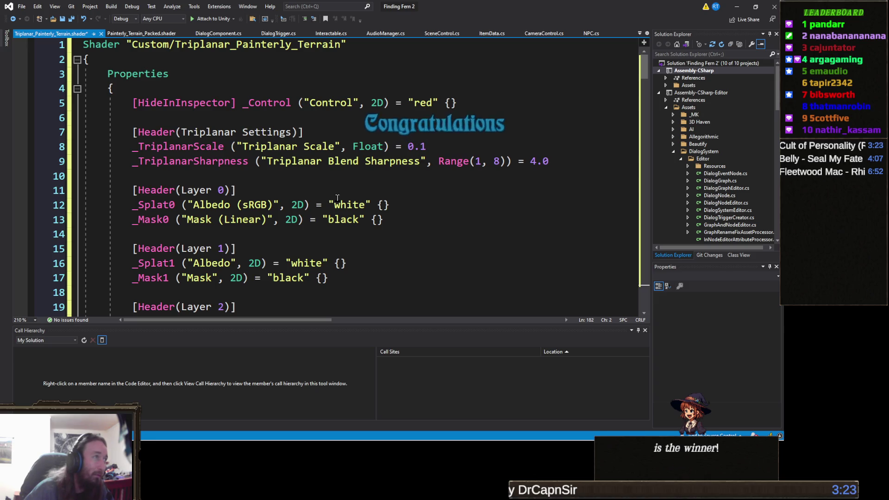
{"action": "scroll", "coordinate": [344, 195], "scroll_direction": "down", "scroll_amount": 3}
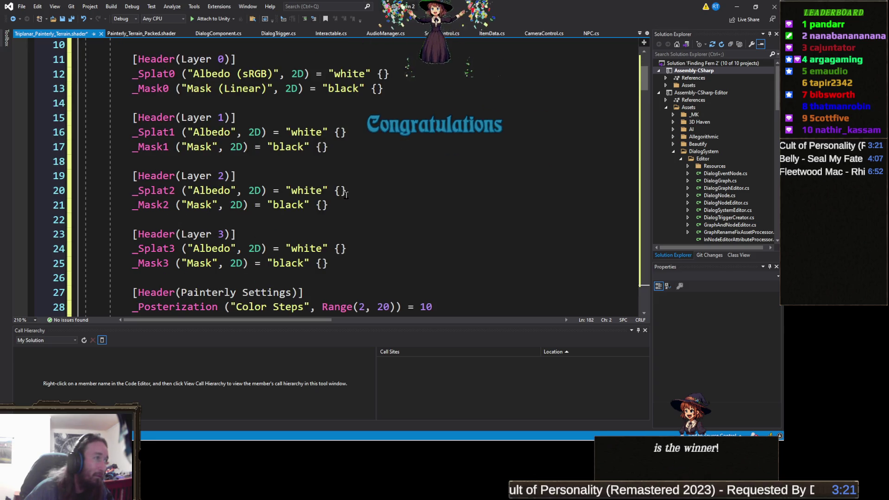
{"action": "scroll", "coordinate": [345, 195], "scroll_direction": "down", "scroll_amount": 2}
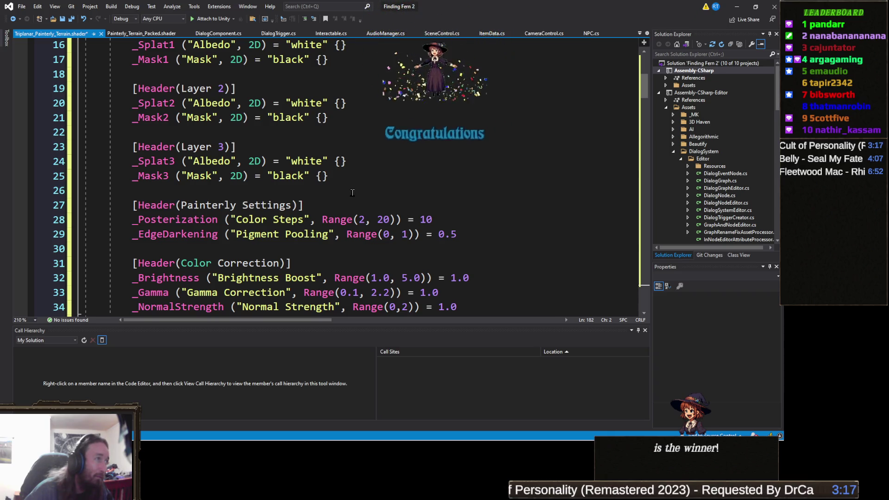
{"action": "key", "text": "ctrl+s"}
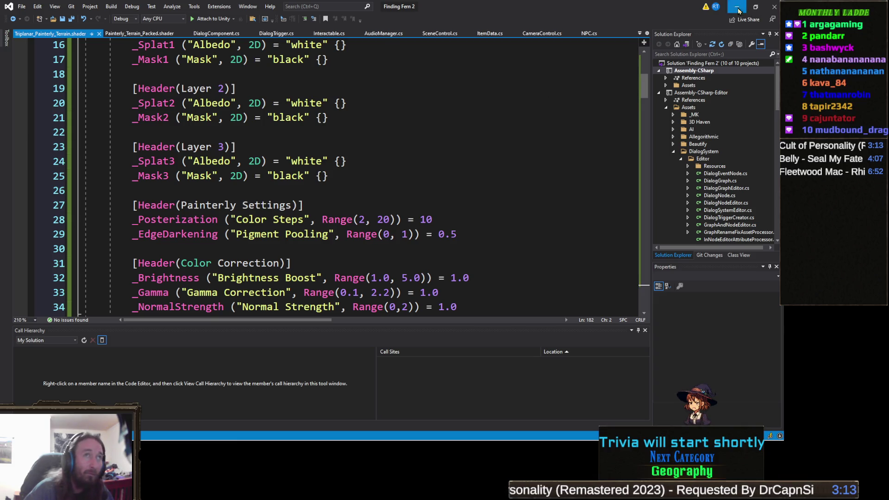
{"action": "left_click", "coordinate": [737, 6]}
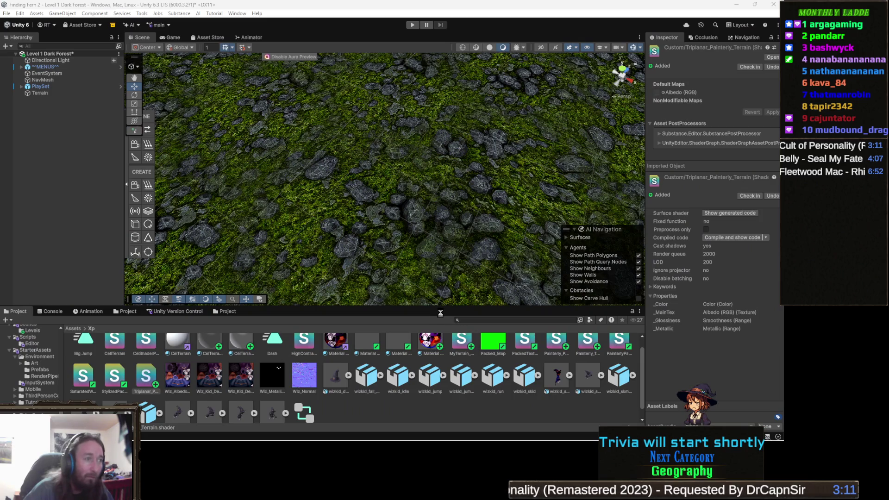
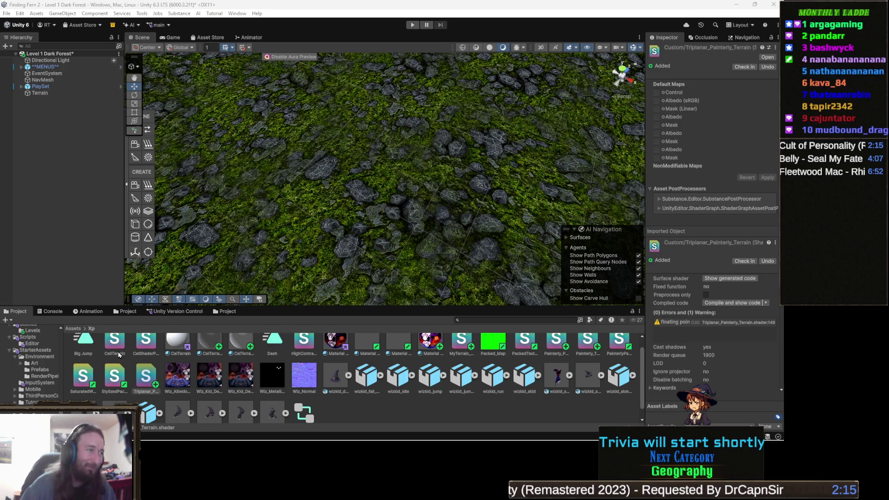
Step: Select the CelTerrain 2 material and drop down its Shader list in the Inspector
{"action": "scroll", "coordinate": [222, 347], "scroll_direction": "up", "scroll_amount": 1}
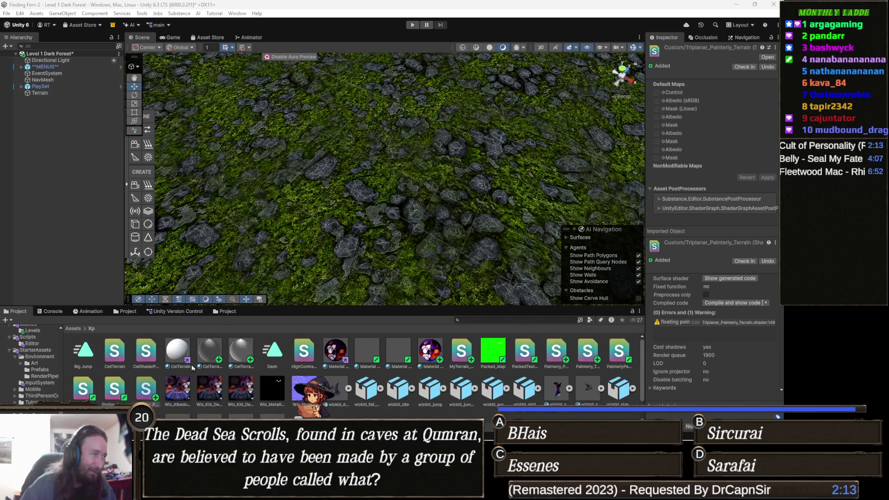
{"action": "left_click", "coordinate": [247, 355]}
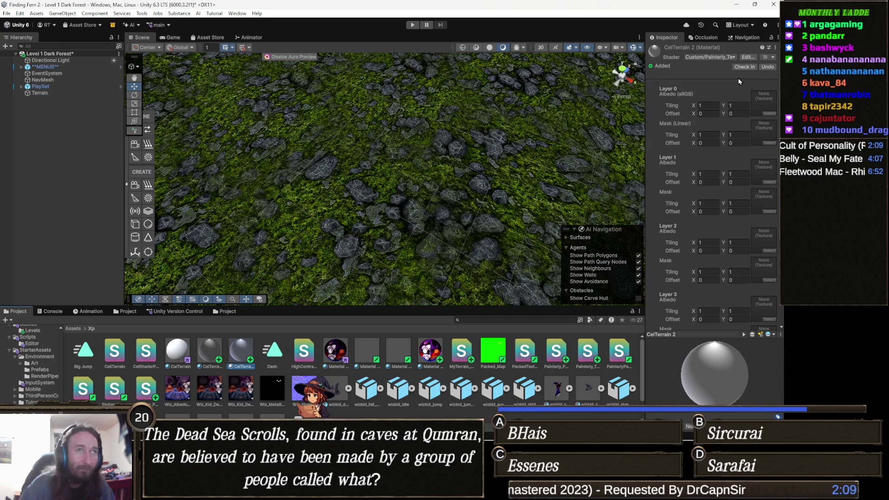
{"action": "left_click", "coordinate": [719, 60]}
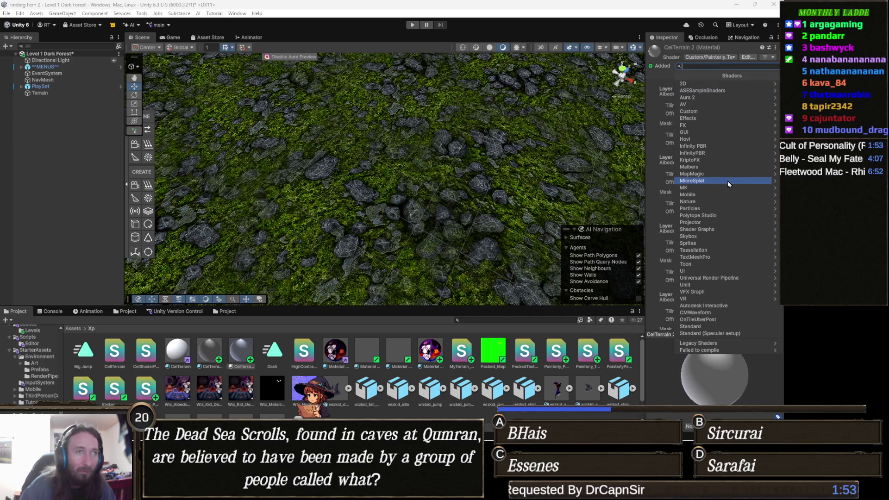
Step: Switch CelTerrain 2 to the Custom/Triplanar_Painterly_Terrain shader and tilt the scene view
{"action": "left_click", "coordinate": [715, 112]}
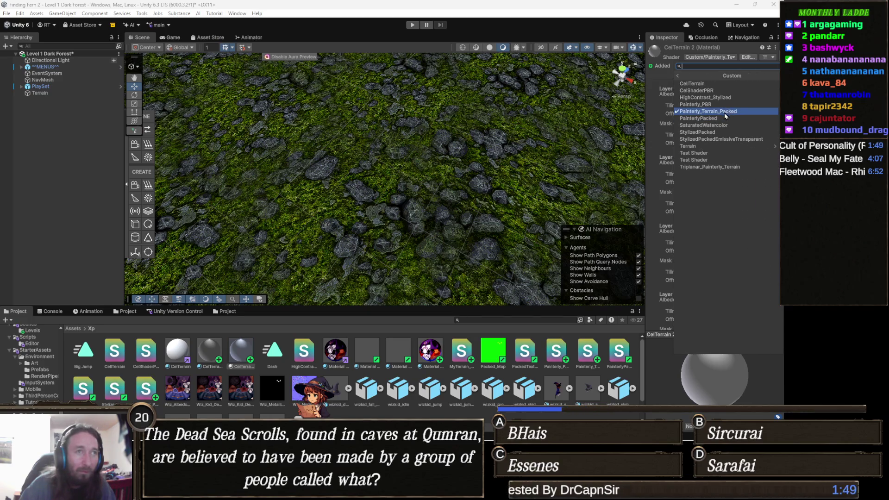
{"action": "left_click", "coordinate": [740, 166]}
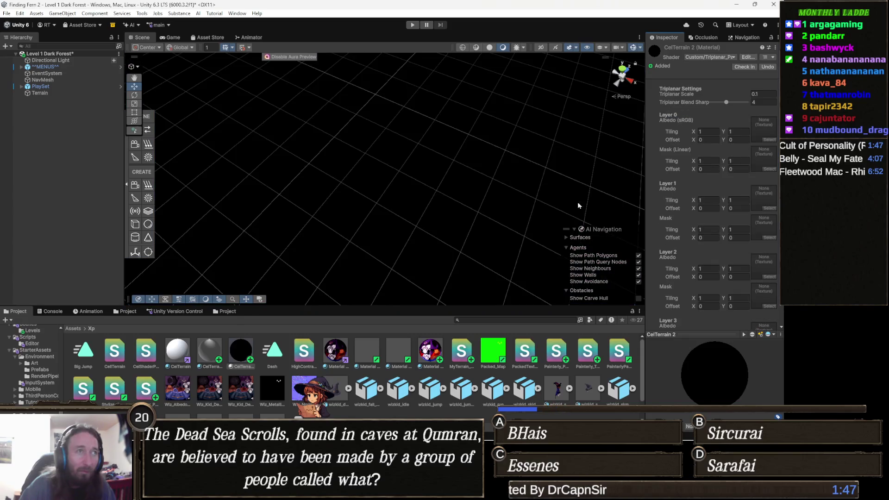
{"action": "mouse_move", "coordinate": [408, 216]}
{"action": "left_mouse_down"}
{"action": "mouse_move", "coordinate": [441, 119]}
{"action": "mouse_move", "coordinate": [440, 141]}
{"action": "left_mouse_up"}
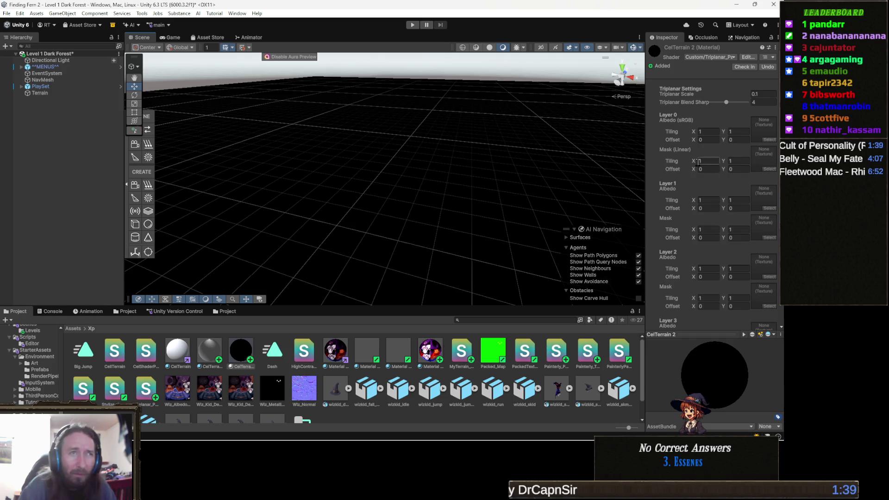
{"action": "left_click", "coordinate": [769, 140]}
Step: Assign the 3DH FTT Grass texture to Layer 0's Albedo and locate it in the project
{"action": "type", "text": "grass"}
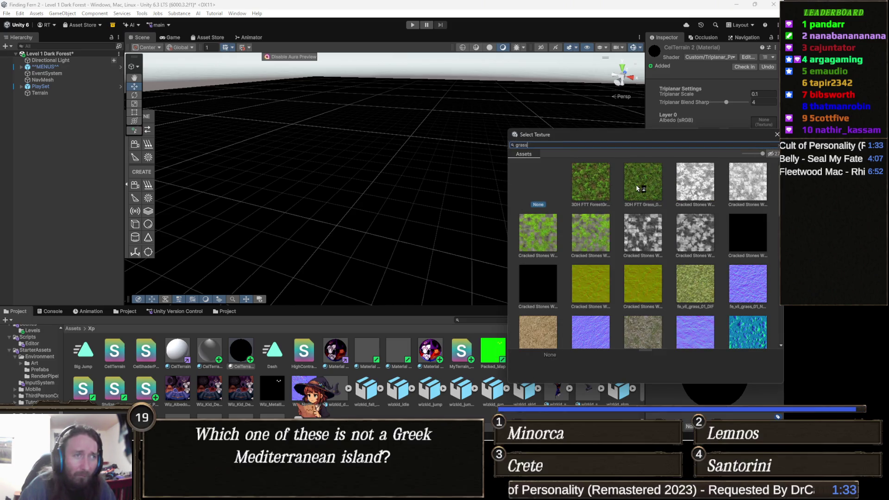
{"action": "left_click", "coordinate": [637, 185]}
{"action": "left_click", "coordinate": [391, 169]}
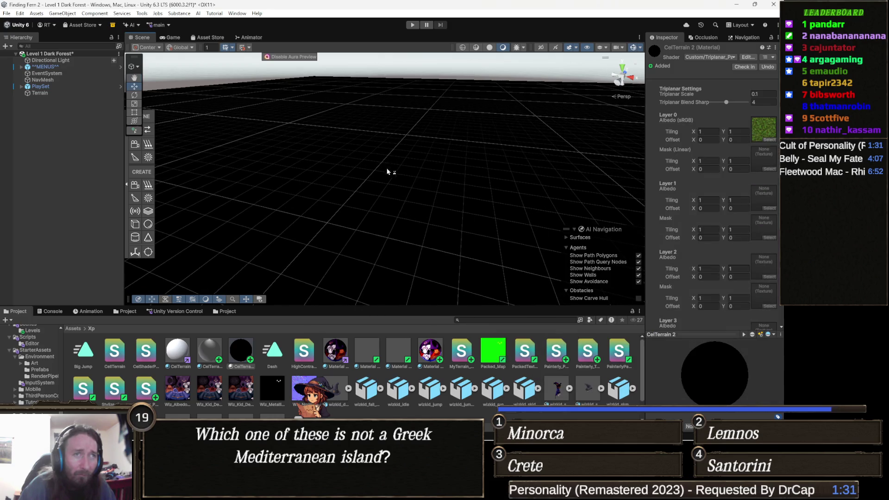
{"action": "left_click", "coordinate": [759, 132]}
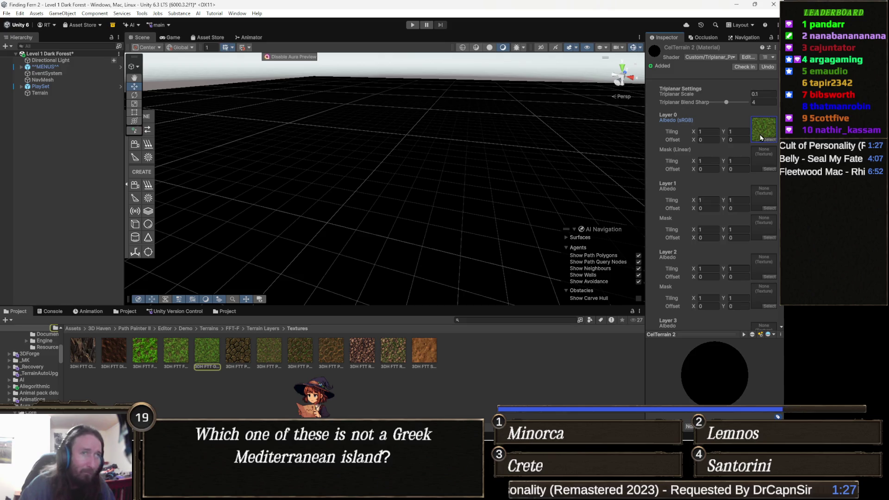
Step: Browse grass textures again without changing Layer 0's albedo, then search 'packed' for its mask
{"action": "left_click", "coordinate": [769, 139]}
{"action": "type", "text": "rass"}
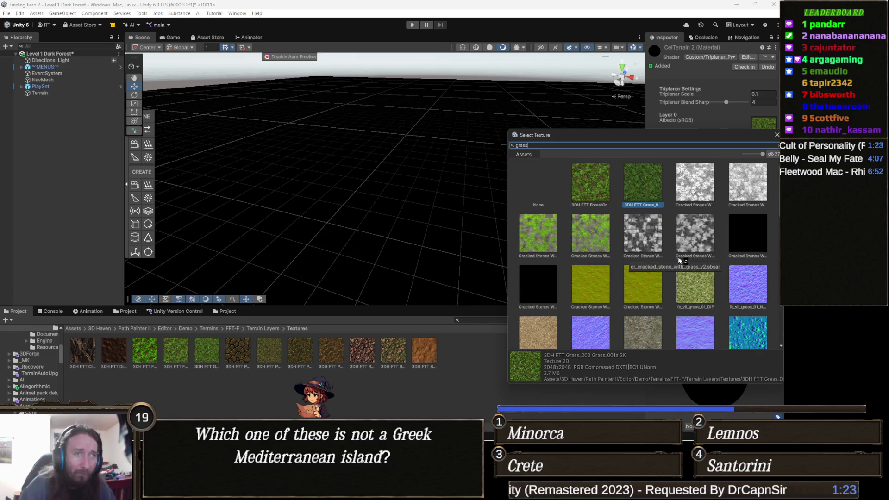
{"action": "scroll", "coordinate": [677, 256], "scroll_direction": "down", "scroll_amount": 10}
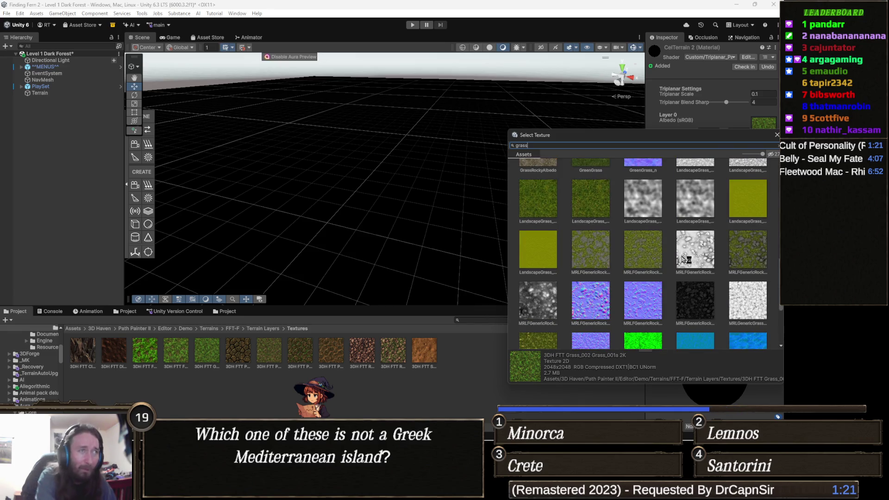
{"action": "key", "text": "Escape"}
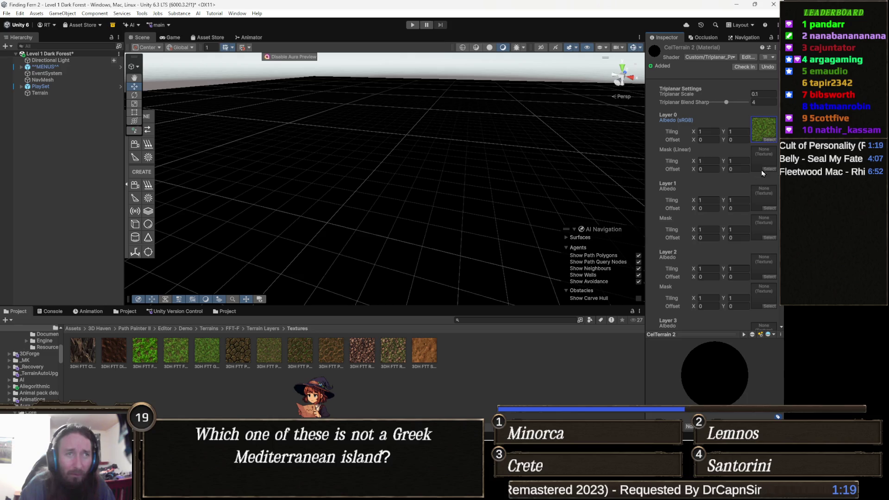
{"action": "left_click", "coordinate": [764, 169]}
{"action": "type", "text": "packed"}
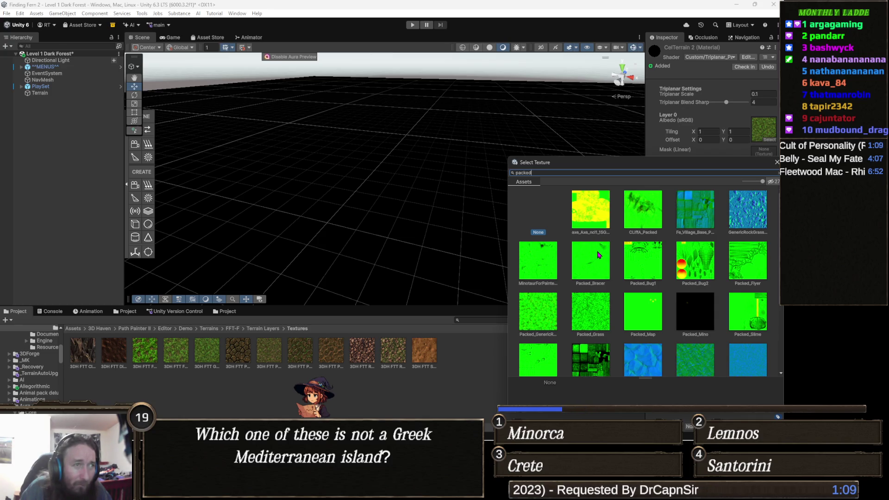
Step: Assign PackedGrass to Layer 0's Mask slot after trying another packed texture
{"action": "left_click", "coordinate": [597, 215]}
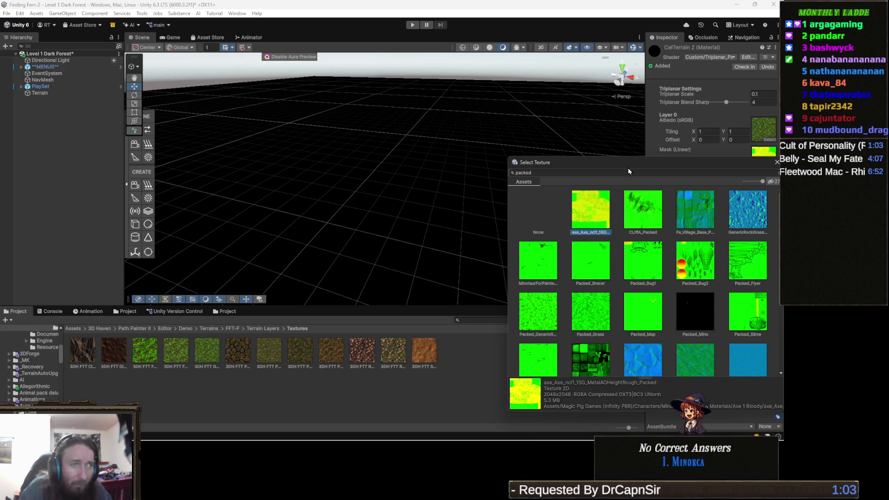
{"action": "left_click_drag", "start_coordinate": [615, 165], "coordinate": [538, 123]}
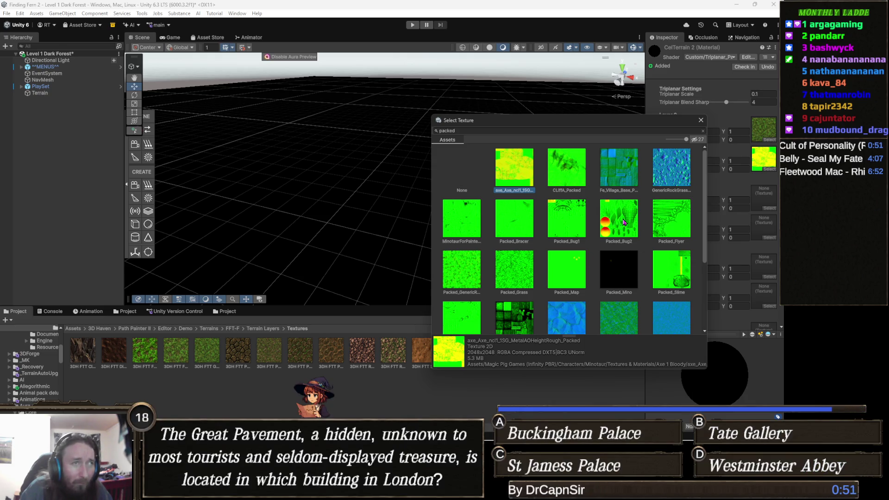
{"action": "scroll", "coordinate": [659, 213], "scroll_direction": "down", "scroll_amount": 3}
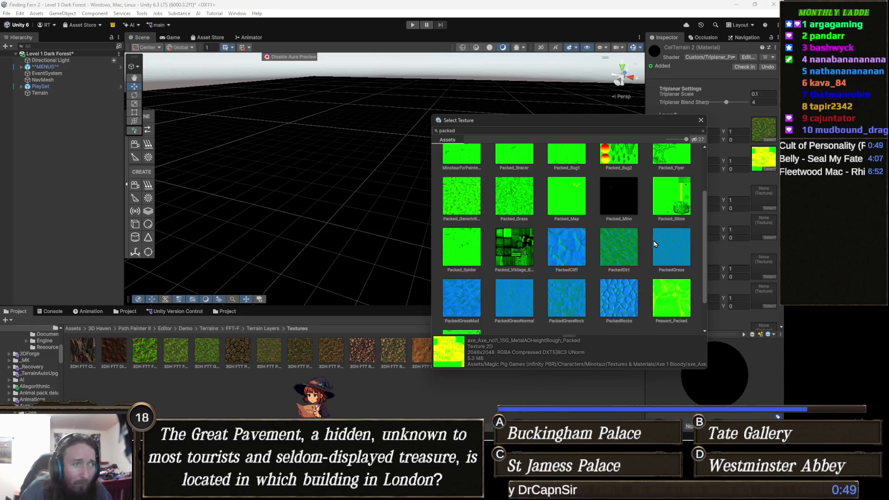
{"action": "scroll", "coordinate": [660, 244], "scroll_direction": "down", "scroll_amount": 1}
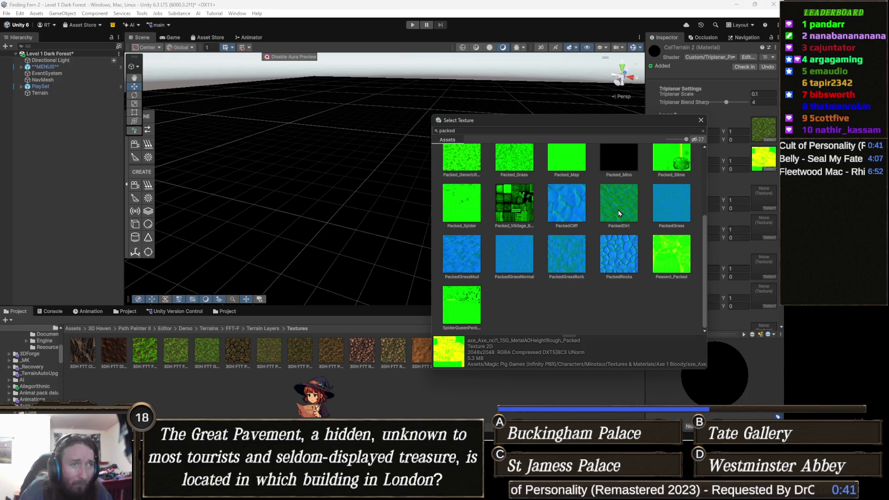
{"action": "left_click", "coordinate": [669, 212]}
{"action": "double_click", "coordinate": [670, 214]}
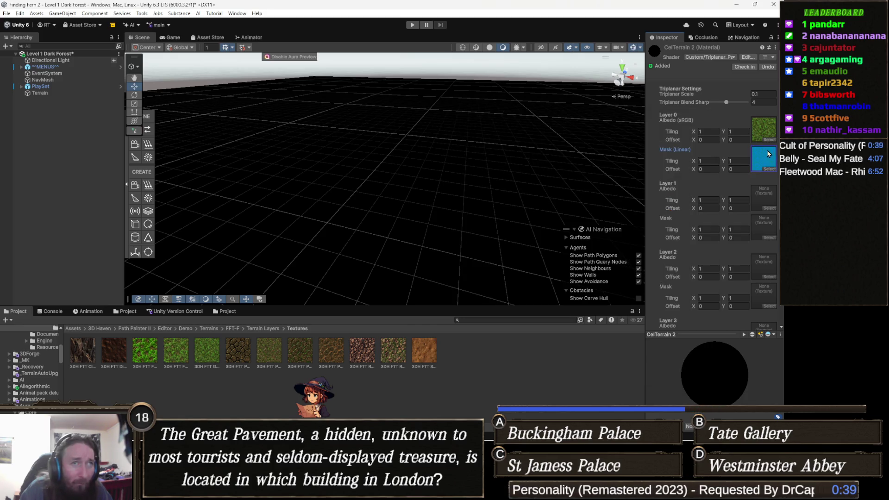
{"action": "left_click", "coordinate": [763, 161]}
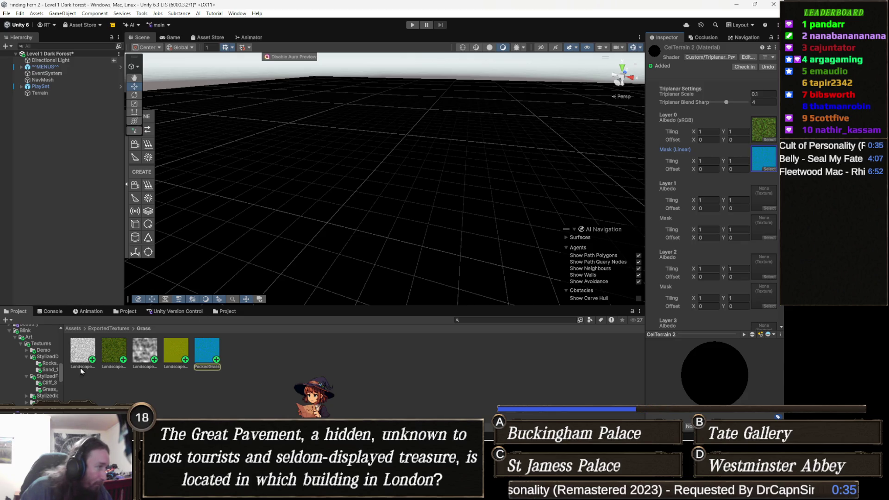
Step: Drag the Landscape grass texture from ExportedTextures/Grass onto Layer 0's Albedo slot
{"action": "mouse_move", "coordinate": [110, 351]}
{"action": "left_mouse_down"}
{"action": "mouse_move", "coordinate": [417, 232]}
{"action": "mouse_move", "coordinate": [766, 135]}
{"action": "left_mouse_up"}
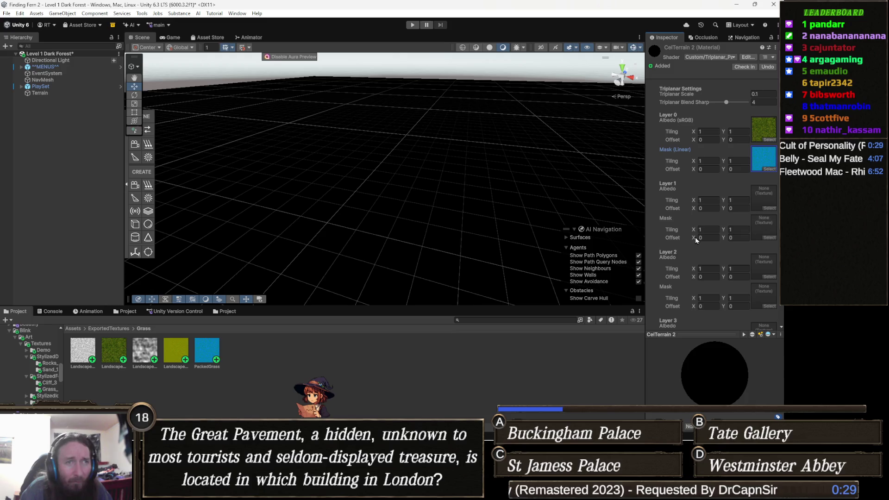
{"action": "scroll", "coordinate": [743, 236], "scroll_direction": "down", "scroll_amount": 3}
{"action": "scroll", "coordinate": [743, 240], "scroll_direction": "up", "scroll_amount": 3}
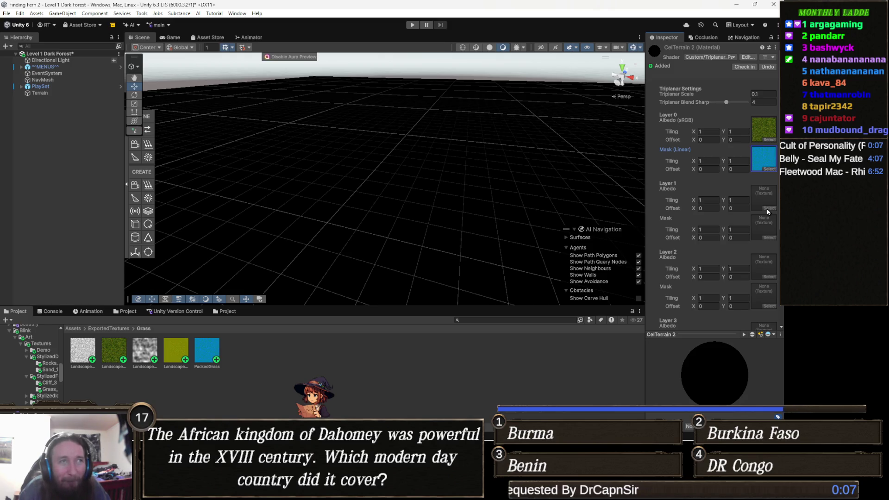
Step: Assign PackedCliff as Layer 1's Mask texture and locate it in the project
{"action": "left_click", "coordinate": [770, 239]}
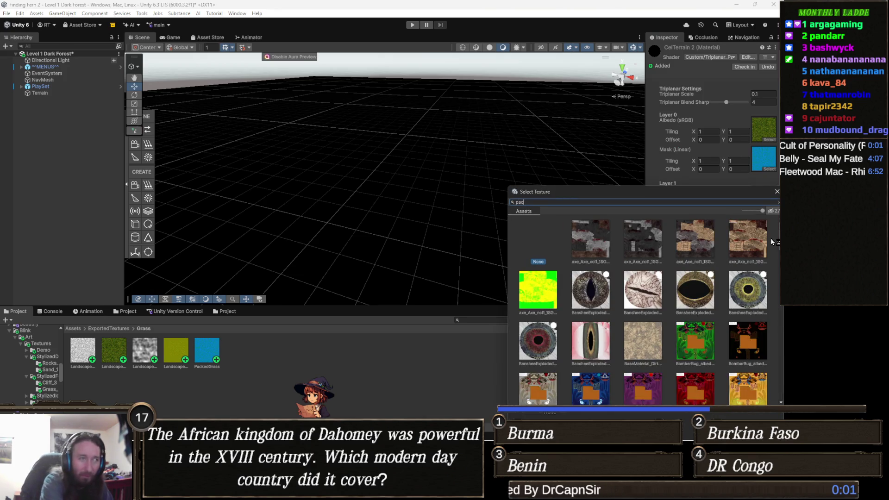
{"action": "type", "text": "cked"}
{"action": "scroll", "coordinate": [722, 324], "scroll_direction": "down", "scroll_amount": 3}
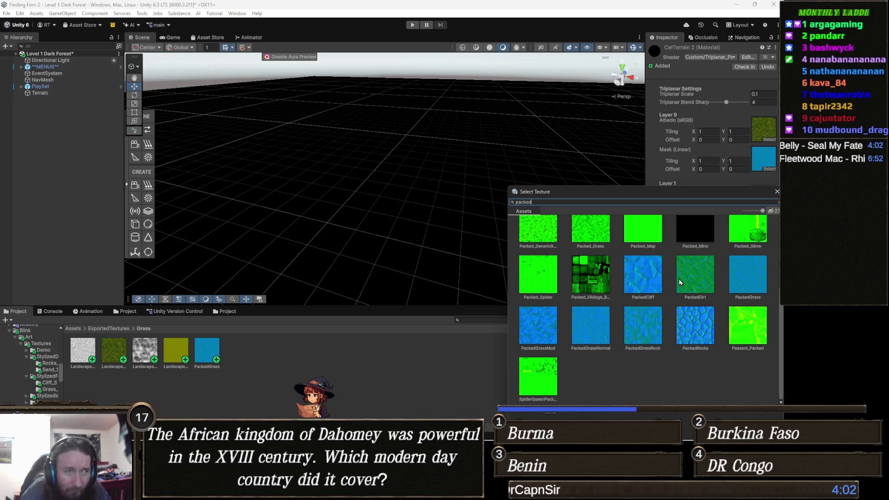
{"action": "double_click", "coordinate": [653, 282]}
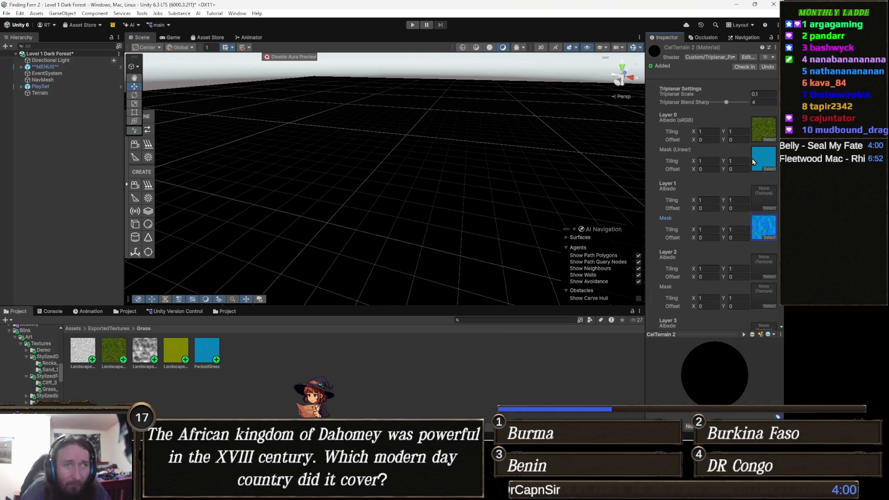
{"action": "left_click", "coordinate": [766, 227]}
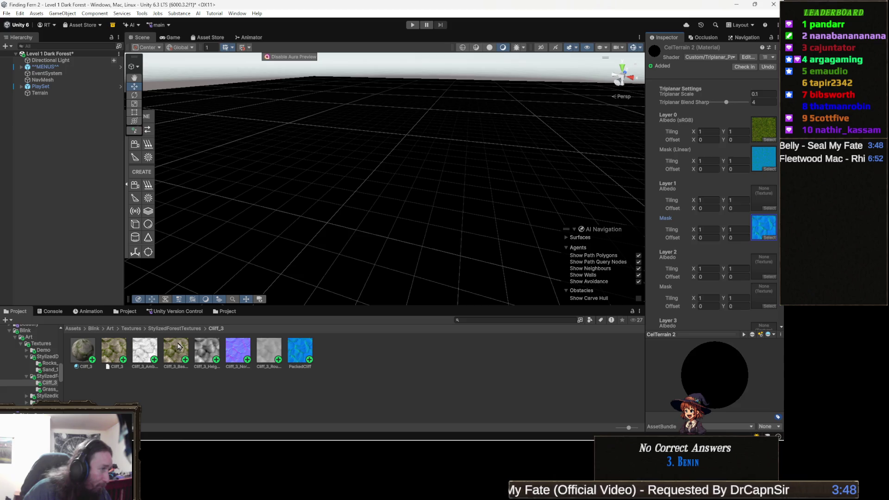
Step: Drag the Cliff_3 base colour texture onto Layer 1's Albedo slot
{"action": "left_click_drag", "start_coordinate": [176, 351], "coordinate": [194, 345]}
{"action": "left_click_drag", "start_coordinate": [481, 311], "coordinate": [748, 238]}
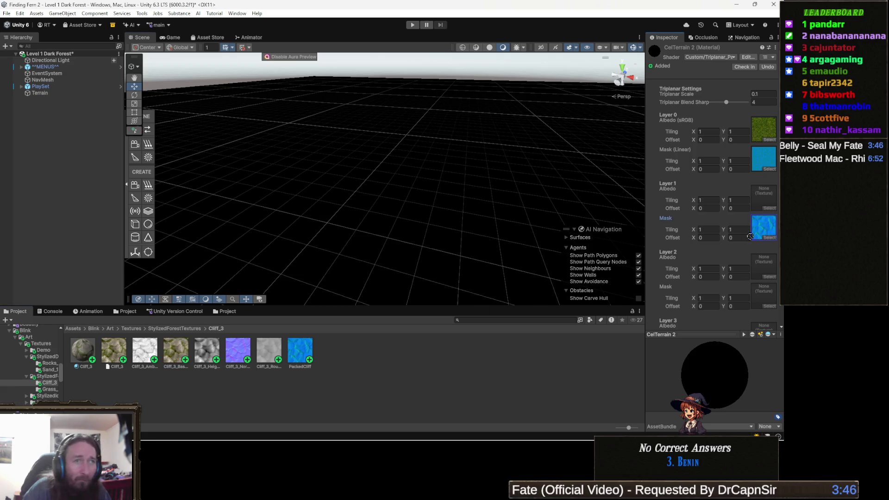
{"action": "left_click_drag", "start_coordinate": [764, 208], "coordinate": [764, 209]}
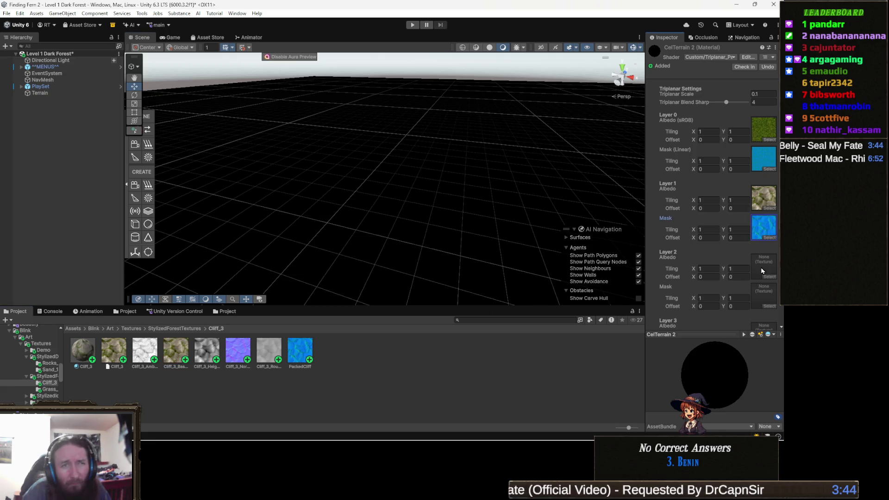
{"action": "scroll", "coordinate": [762, 262], "scroll_direction": "down", "scroll_amount": 1}
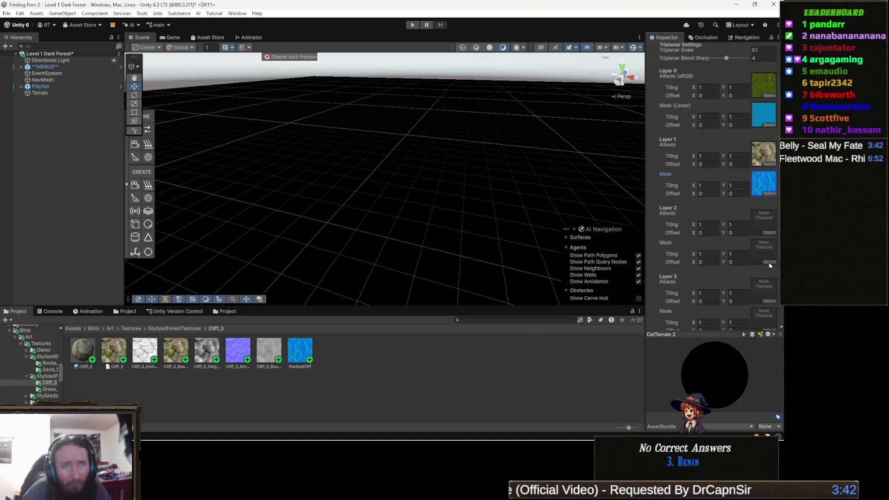
{"action": "left_click", "coordinate": [769, 262]}
Step: Give Layer 2 the PackedGrassMud mask and the Grass_Mud albedo texture
{"action": "type", "text": "packed"}
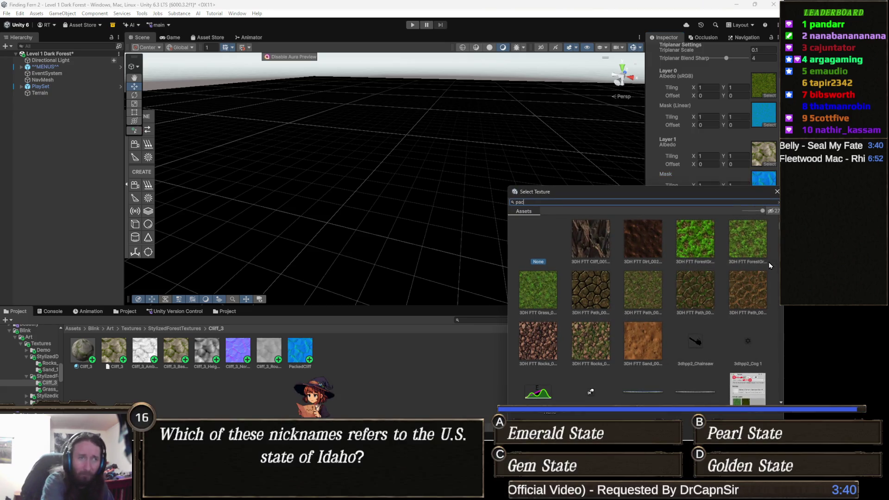
{"action": "scroll", "coordinate": [730, 270], "scroll_direction": "down", "scroll_amount": 5}
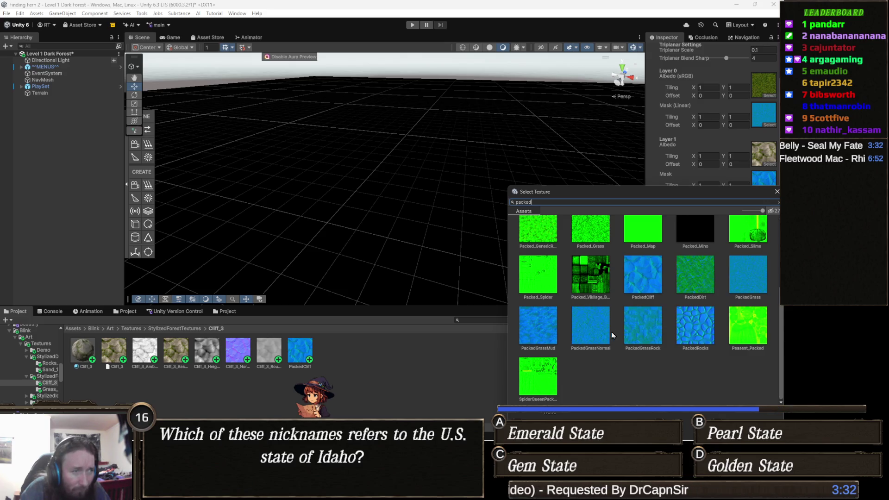
{"action": "double_click", "coordinate": [540, 337]}
{"action": "left_click", "coordinate": [765, 259]}
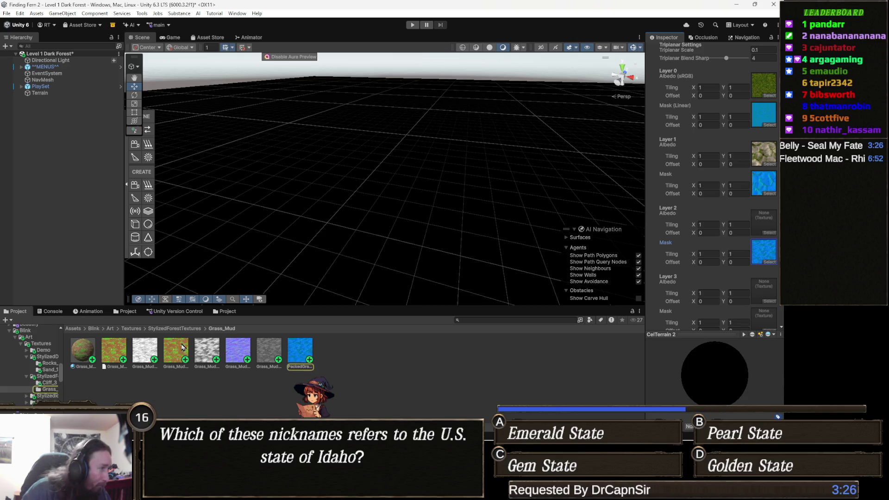
{"action": "mouse_move", "coordinate": [187, 350]}
{"action": "left_mouse_down"}
{"action": "mouse_move", "coordinate": [416, 296]}
{"action": "mouse_move", "coordinate": [764, 253]}
{"action": "mouse_move", "coordinate": [763, 222]}
{"action": "left_mouse_up"}
{"action": "scroll", "coordinate": [762, 229], "scroll_direction": "down", "scroll_amount": 3}
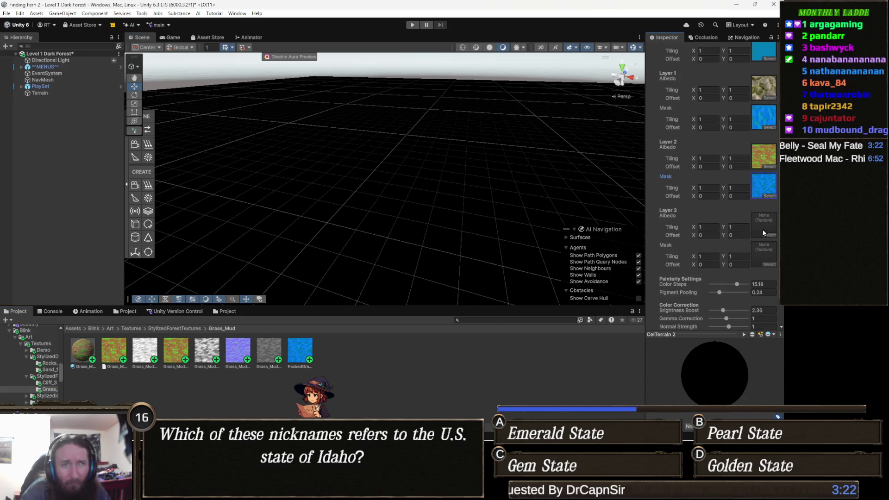
Step: Assign PackedRocks as Layer 3's Mask texture and locate it in the project
{"action": "left_click", "coordinate": [771, 265]}
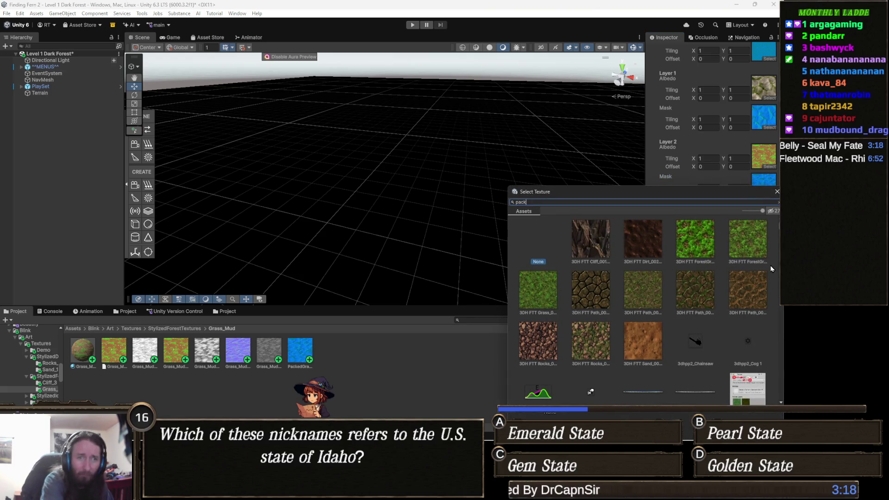
{"action": "type", "text": "ed"}
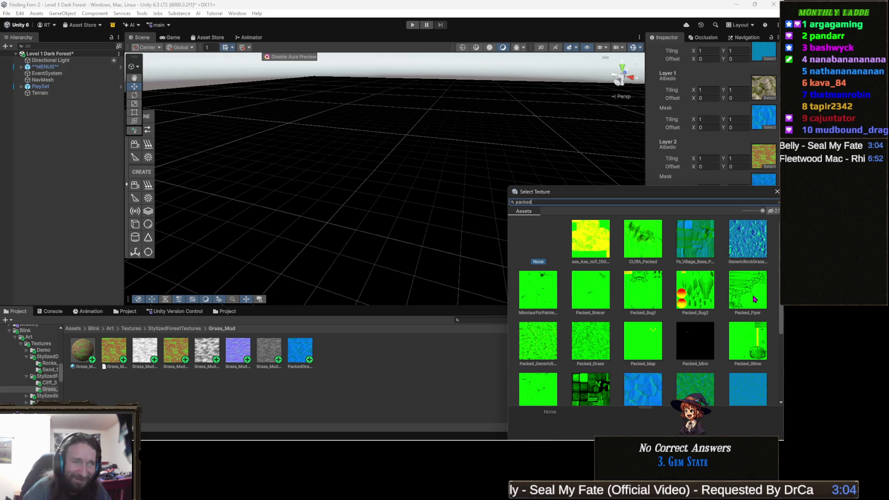
{"action": "scroll", "coordinate": [745, 317], "scroll_direction": "down", "scroll_amount": 3}
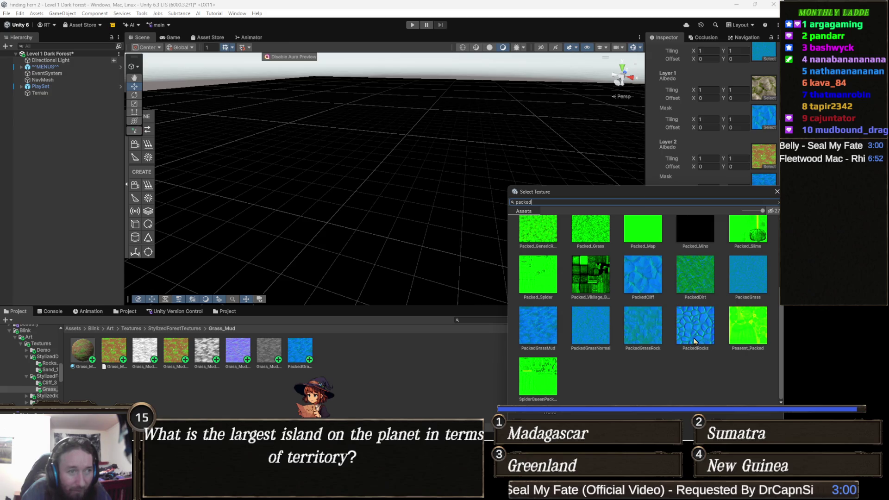
{"action": "double_click", "coordinate": [695, 340]}
{"action": "scroll", "coordinate": [713, 185], "scroll_direction": "down", "scroll_amount": 1}
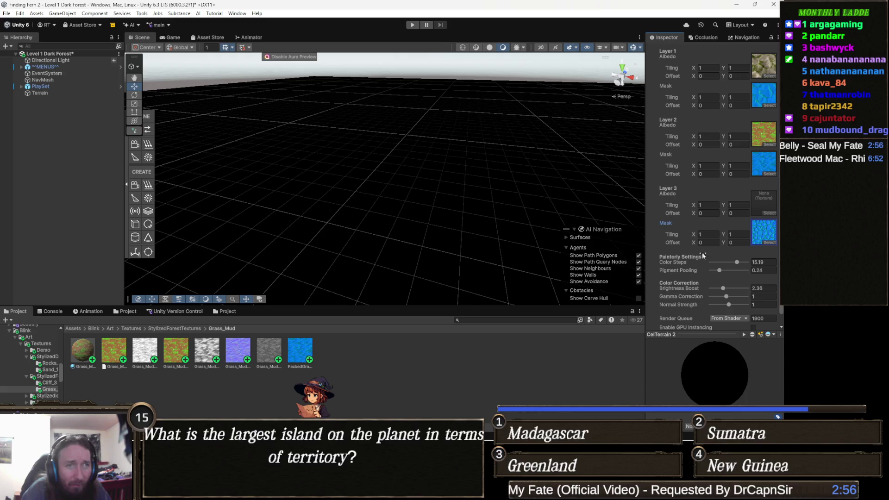
{"action": "left_click", "coordinate": [764, 236]}
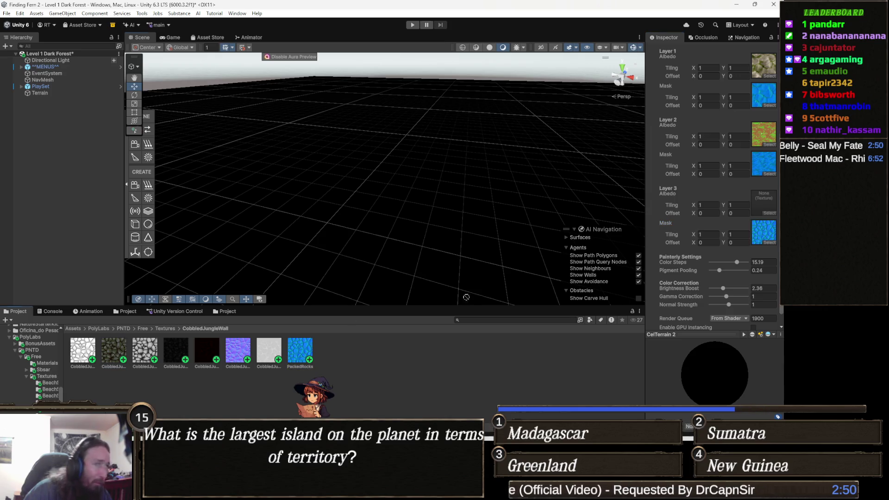
Step: Drag the CobbledJungleWall texture onto Layer 3's Albedo slot and orbit the scene
{"action": "left_click_drag", "start_coordinate": [703, 240], "coordinate": [767, 199]}
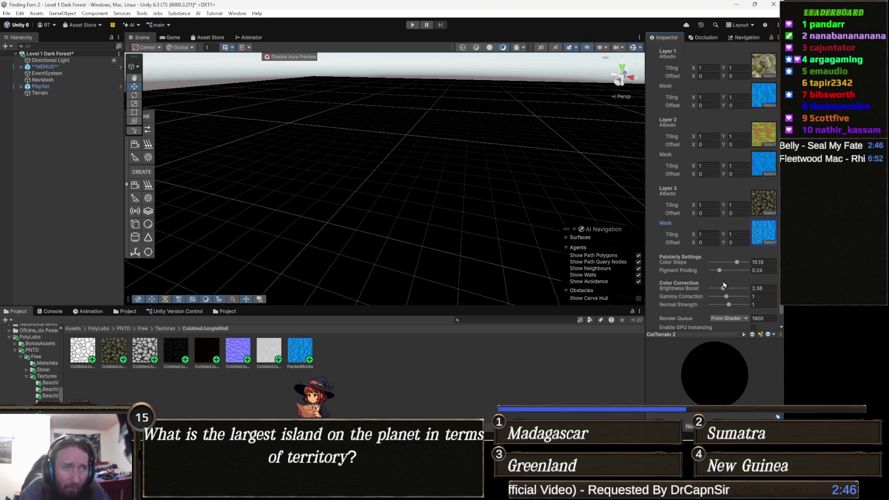
{"action": "scroll", "coordinate": [742, 283], "scroll_direction": "down", "scroll_amount": 1}
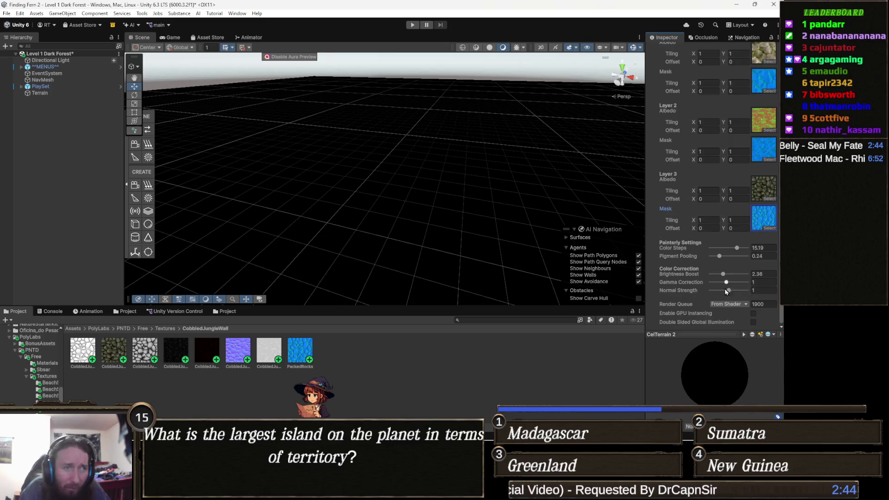
{"action": "mouse_move", "coordinate": [576, 203]}
{"action": "left_mouse_down"}
{"action": "mouse_move", "coordinate": [276, 264]}
{"action": "mouse_move", "coordinate": [512, 244]}
{"action": "mouse_move", "coordinate": [357, 212]}
{"action": "mouse_move", "coordinate": [372, 221]}
{"action": "left_mouse_up"}
Step: Select the Terrain and check its layer's specular colour without changing it
{"action": "left_click", "coordinate": [372, 221]}
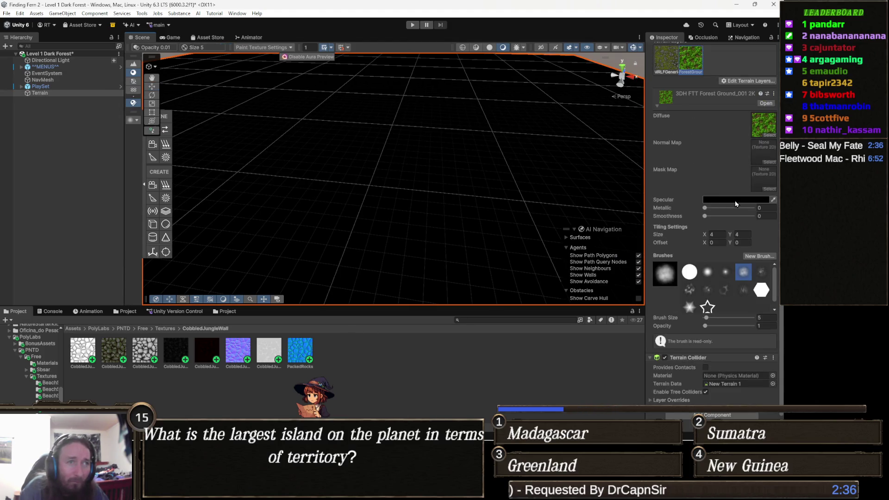
{"action": "left_click_drag", "start_coordinate": [711, 212], "coordinate": [686, 216]}
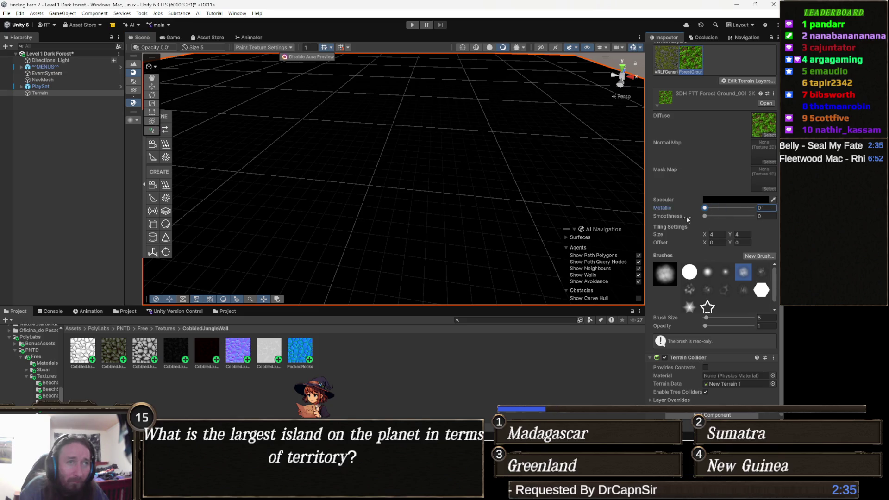
{"action": "left_click", "coordinate": [746, 201]}
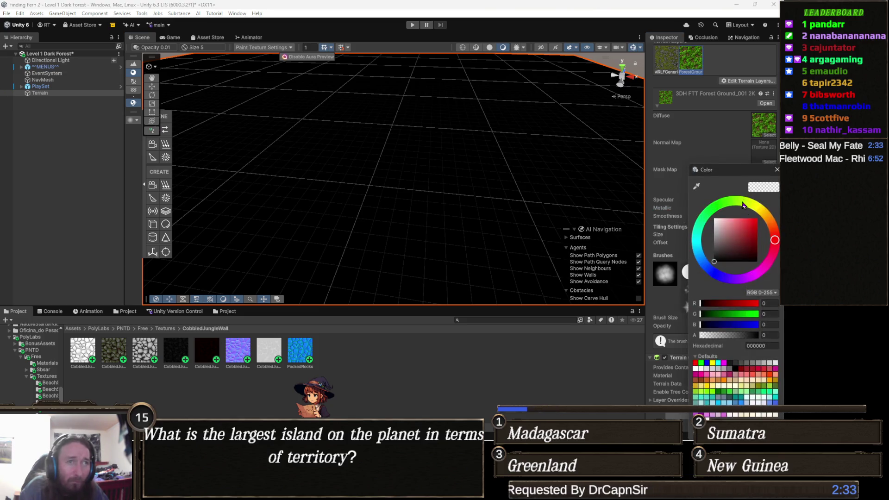
{"action": "left_click", "coordinate": [663, 200]}
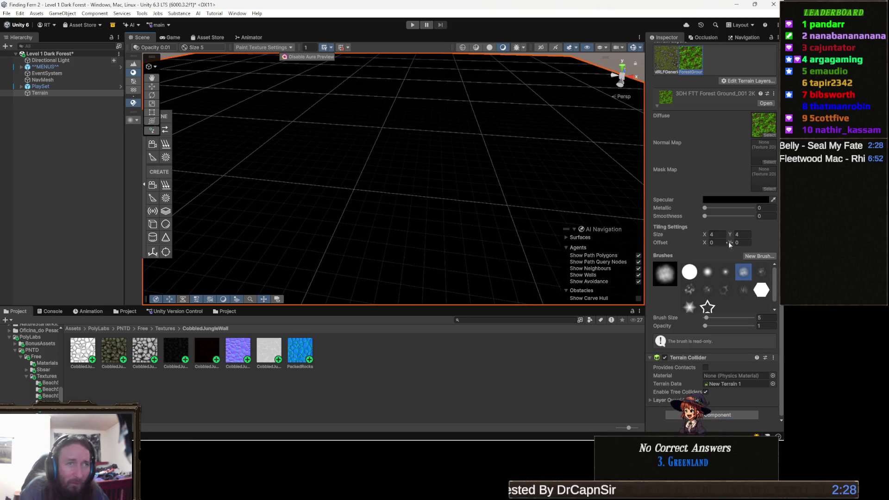
{"action": "scroll", "coordinate": [719, 246], "scroll_direction": "up", "scroll_amount": 5}
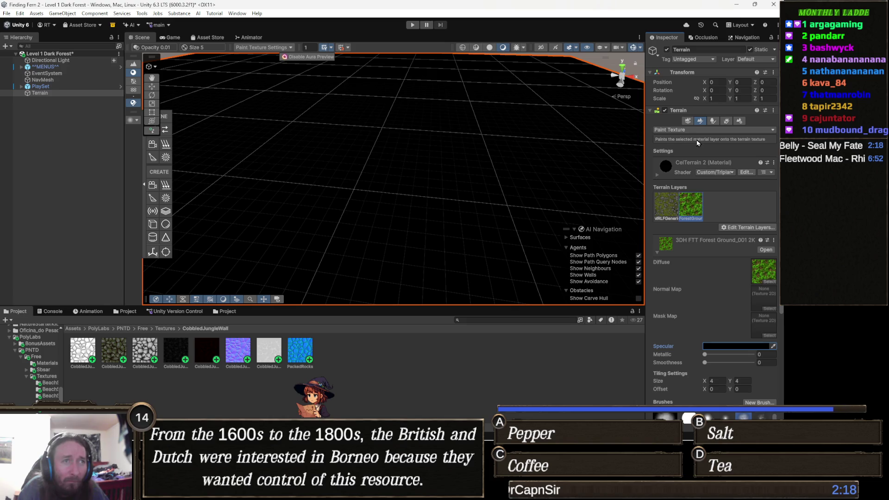
Step: Remove the MRLF Generic rock grass layer, undoing the accidental Forest Ground removal
{"action": "left_click", "coordinate": [666, 208]}
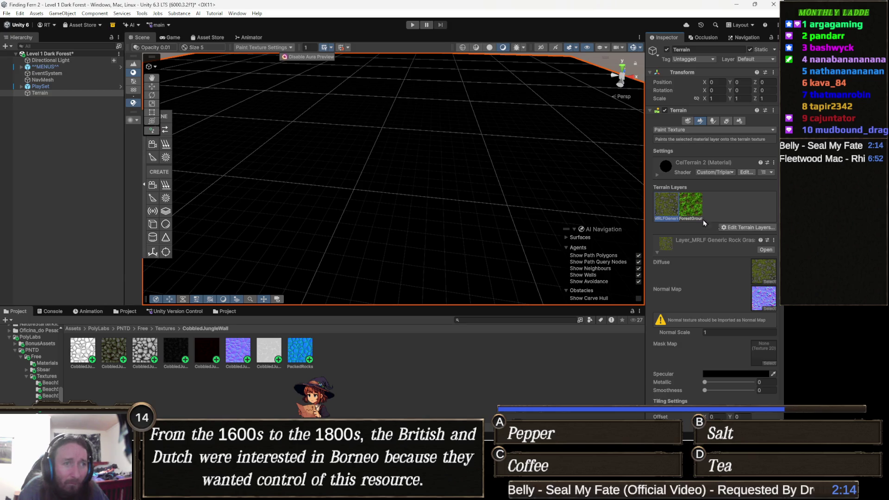
{"action": "left_click", "coordinate": [747, 228]}
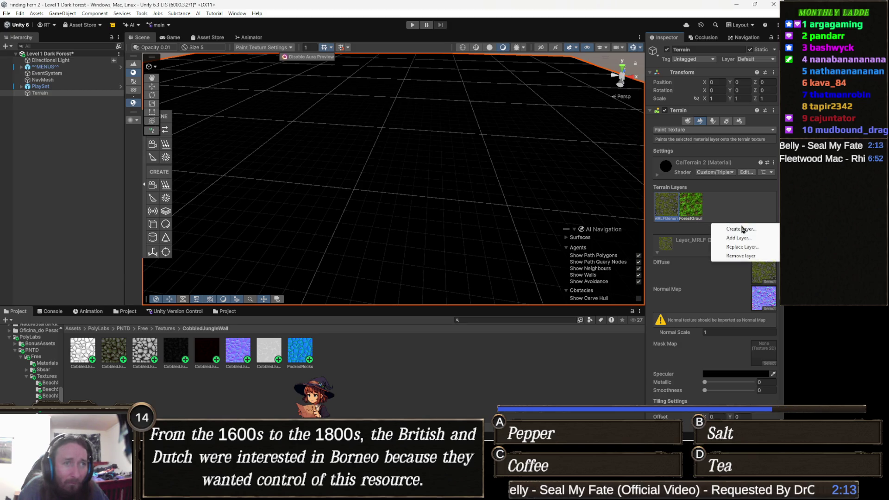
{"action": "left_click", "coordinate": [739, 256]}
{"action": "left_click", "coordinate": [746, 228]}
{"action": "left_click", "coordinate": [735, 256]}
{"action": "mouse_move", "coordinate": [484, 198]}
{"action": "left_mouse_down"}
{"action": "mouse_move", "coordinate": [506, 192]}
{"action": "mouse_move", "coordinate": [463, 234]}
{"action": "left_mouse_up"}
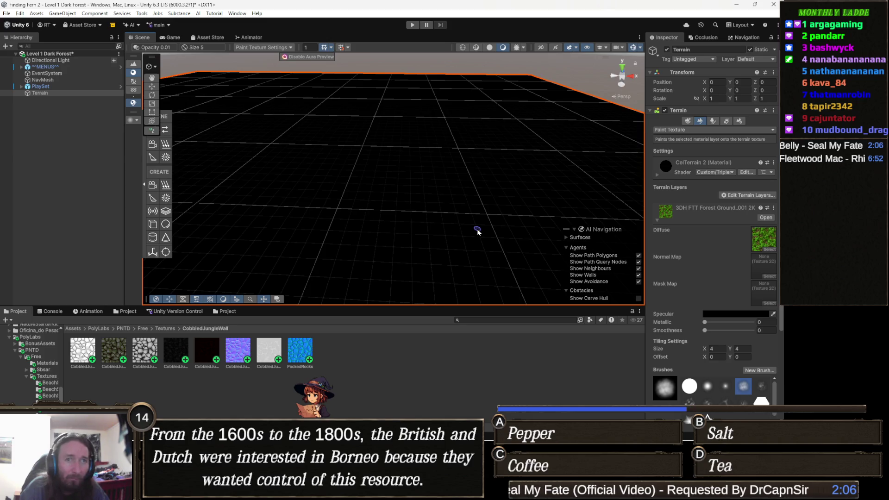
{"action": "key", "text": "ctrl+z"}
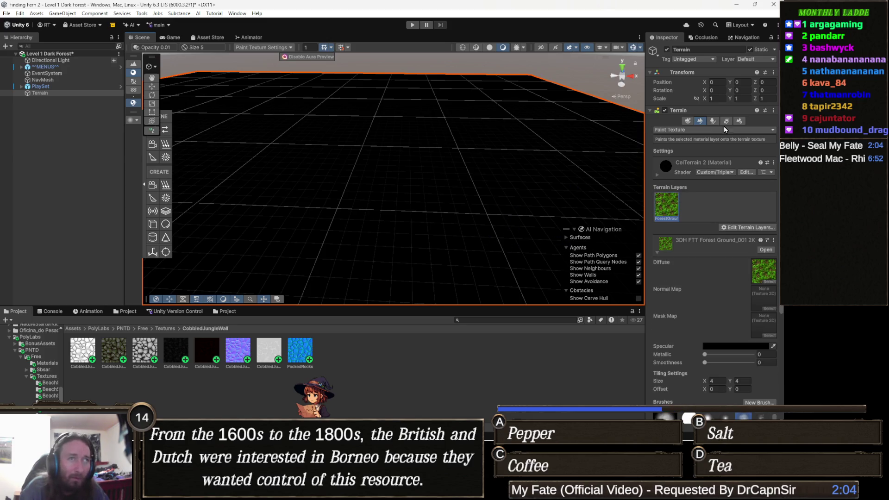
{"action": "left_click", "coordinate": [698, 121]}
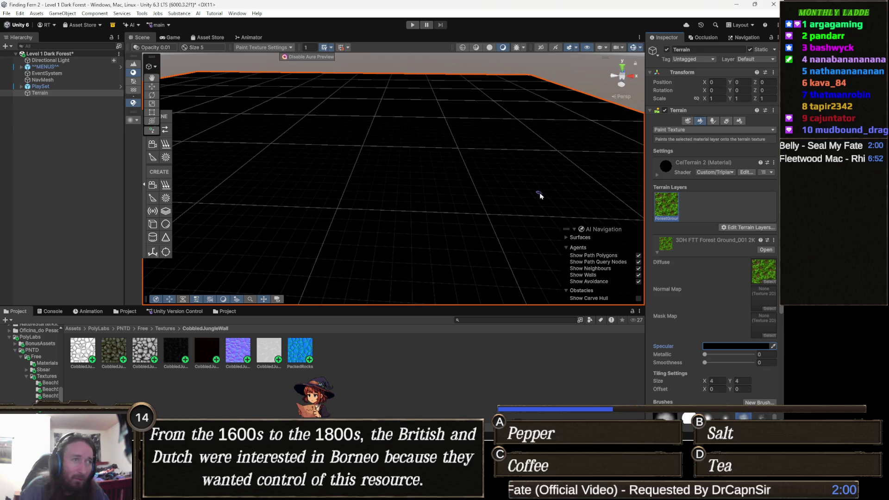
Step: Switch the terrain tool to Raise or Lower Terrain, passing briefly through Set Height
{"action": "left_click", "coordinate": [686, 130]}
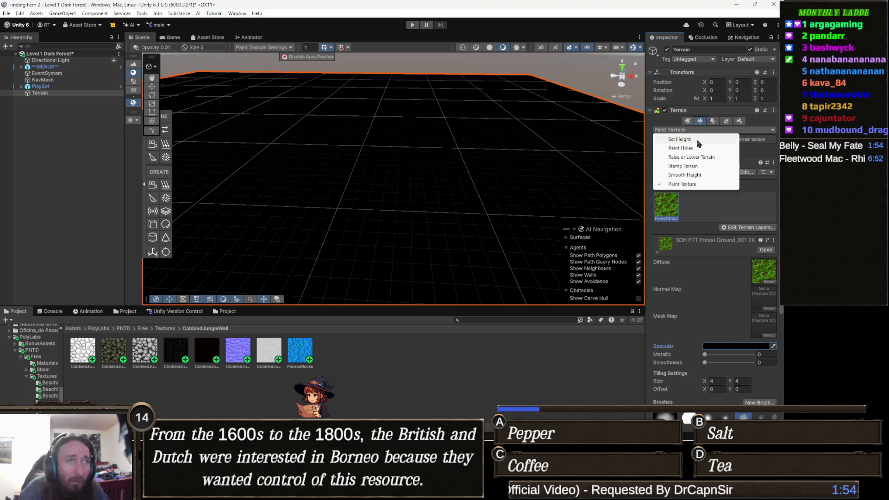
{"action": "left_click", "coordinate": [679, 139]}
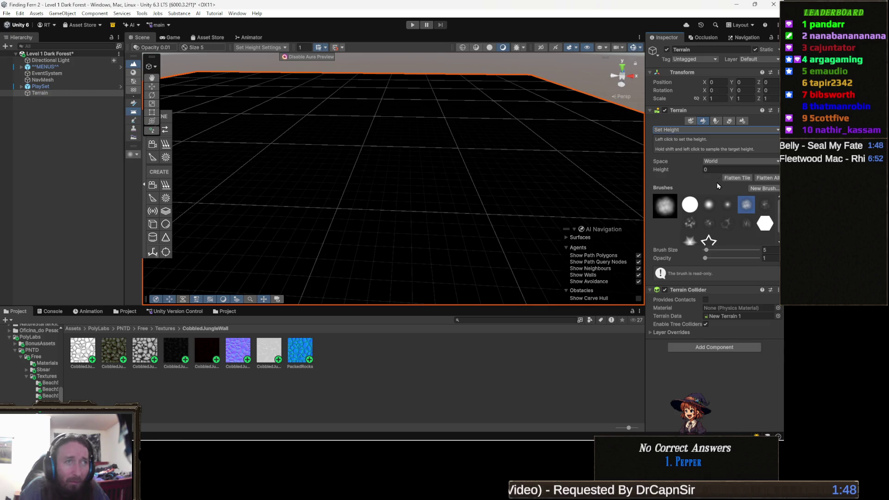
{"action": "left_click", "coordinate": [670, 130]}
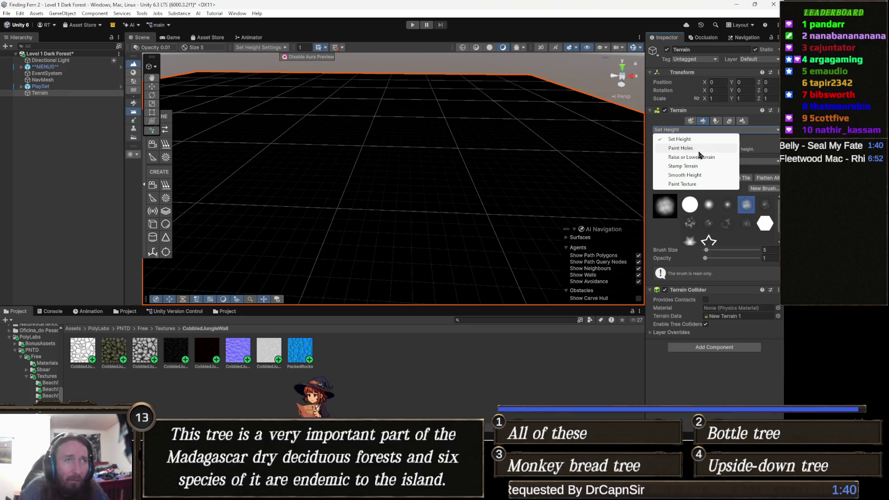
{"action": "left_click", "coordinate": [712, 158]}
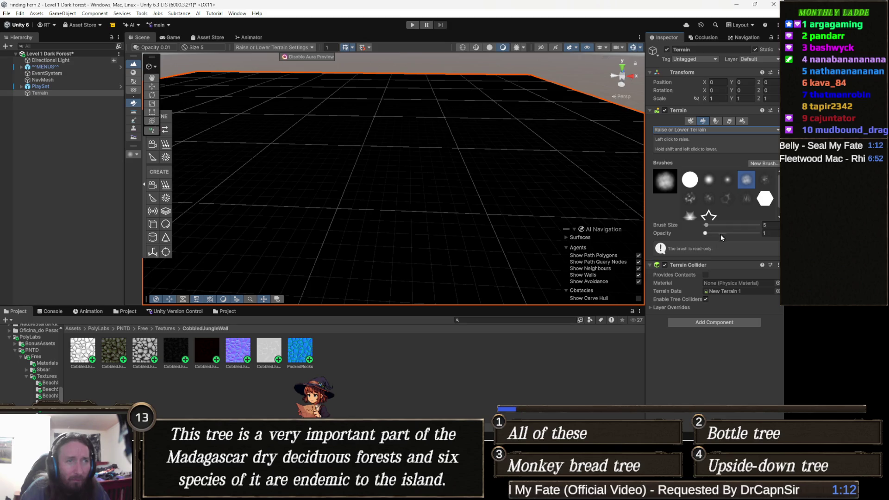
Step: Set the brush size to 12 and opacity to 8.7
{"action": "left_click", "coordinate": [776, 225]}
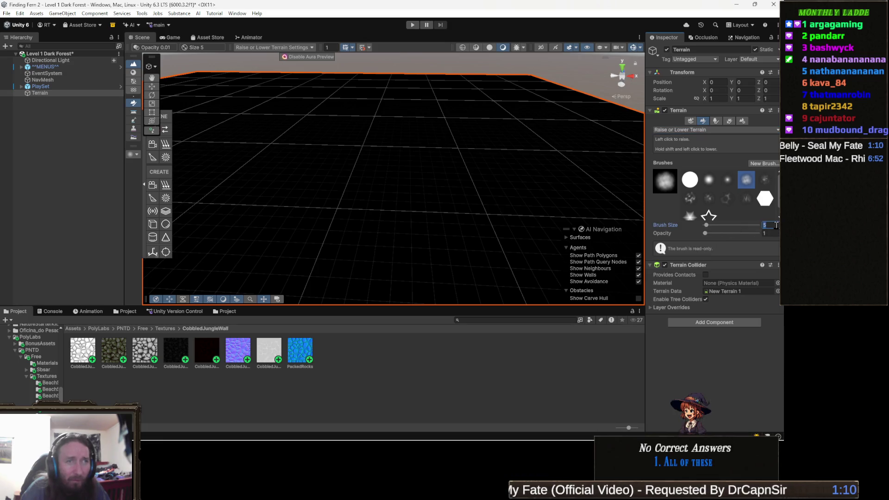
{"action": "type", "text": "12"}
{"action": "left_click_drag", "start_coordinate": [704, 233], "coordinate": [708, 234]}
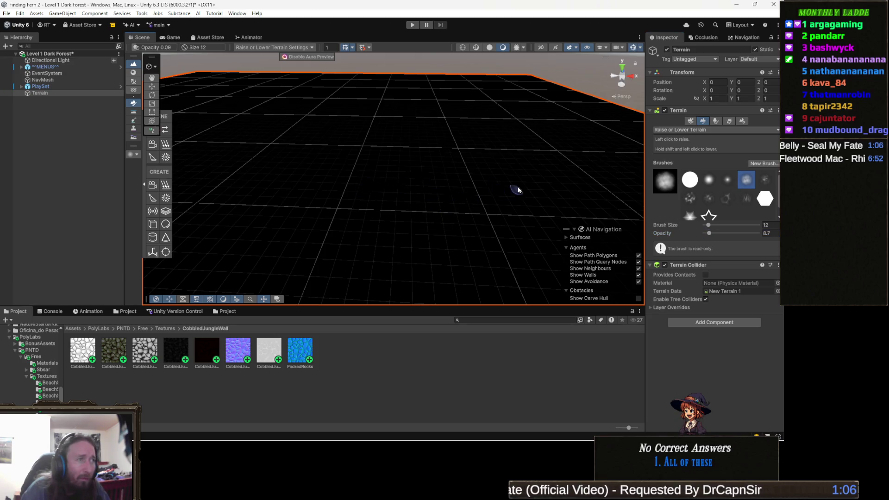
{"action": "mouse_move", "coordinate": [440, 230]}
{"action": "left_mouse_down"}
{"action": "mouse_move", "coordinate": [452, 237]}
{"action": "mouse_move", "coordinate": [470, 193]}
{"action": "mouse_move", "coordinate": [452, 234]}
{"action": "mouse_move", "coordinate": [412, 246]}
{"action": "mouse_move", "coordinate": [354, 225]}
{"action": "left_mouse_up"}
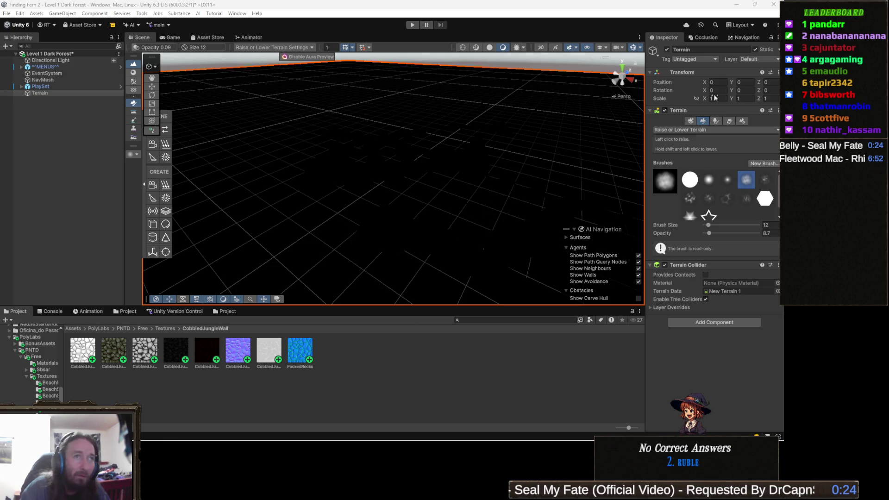
Step: Show the Terrain Settings, ping its CelTerrain 2 material in the Xp folder, and open its properties
{"action": "left_click", "coordinate": [742, 121]}
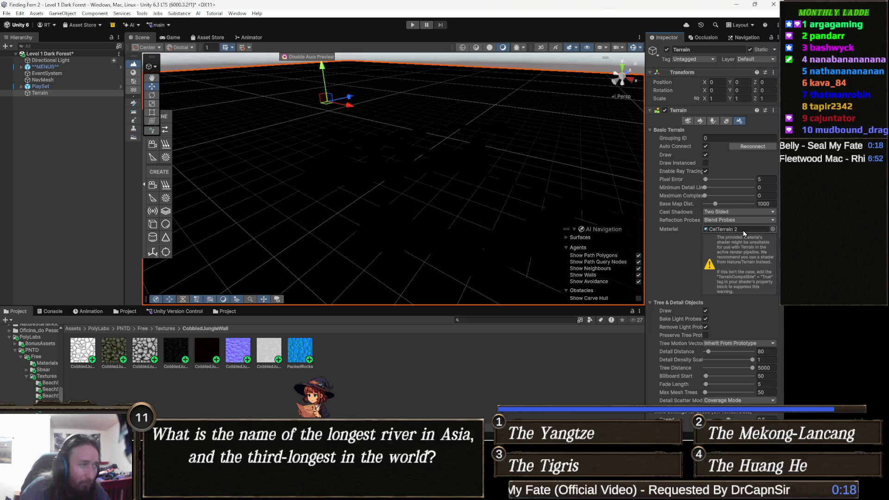
{"action": "left_click", "coordinate": [741, 229]}
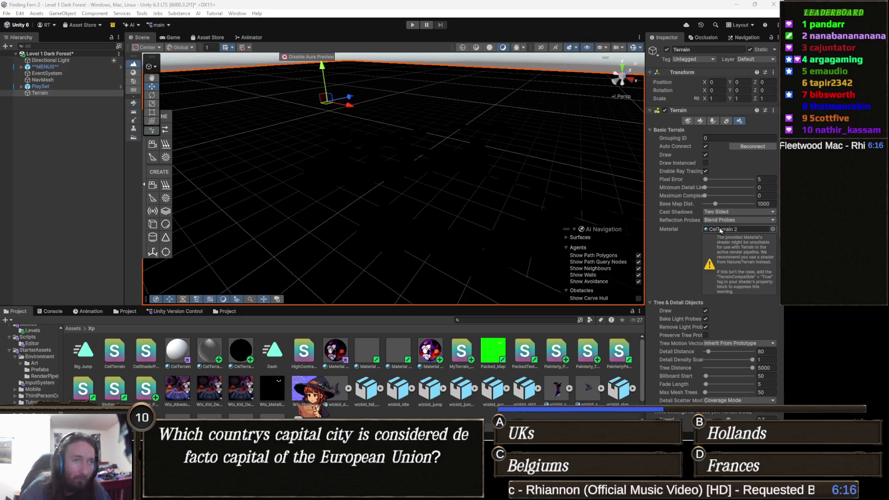
{"action": "left_click", "coordinate": [241, 357]}
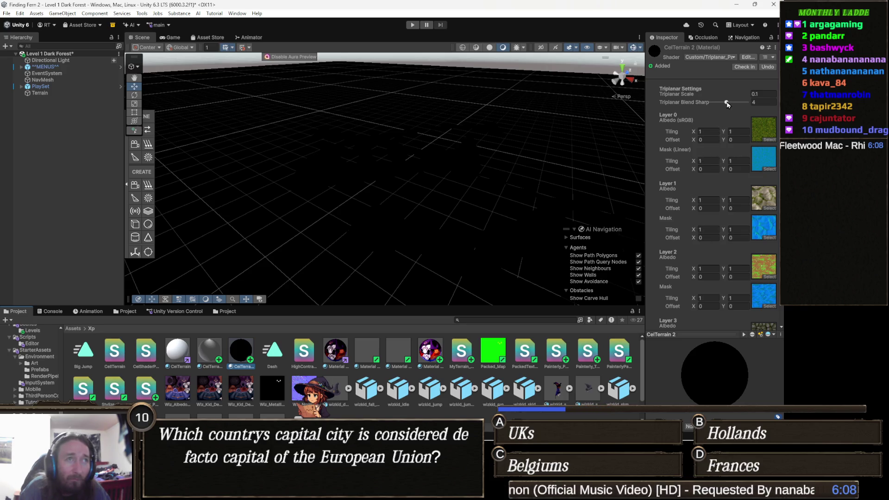
Step: Set the triplanar Blend Sharpness to 4 and adjust the Triplanar Scale
{"action": "left_click_drag", "start_coordinate": [726, 103], "coordinate": [723, 103]}
{"action": "type", "text": "4"}
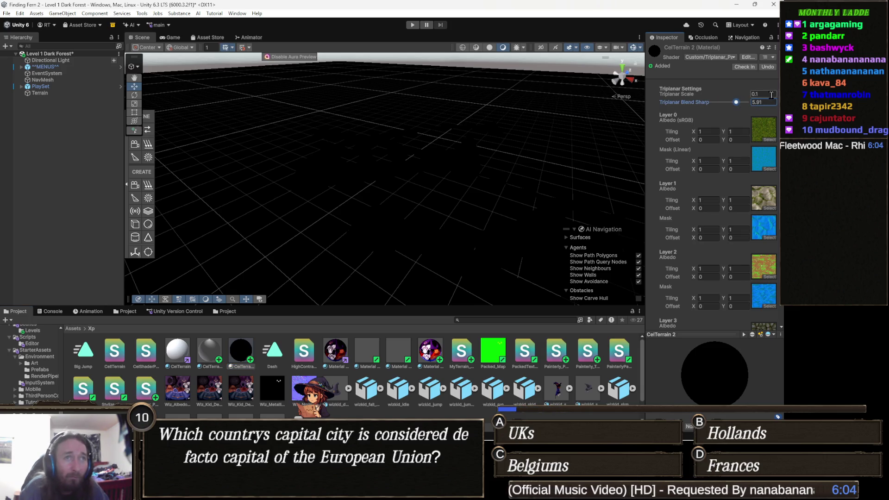
{"action": "mouse_move", "coordinate": [724, 95]}
{"action": "left_mouse_down"}
{"action": "mouse_move", "coordinate": [739, 101]}
{"action": "mouse_move", "coordinate": [722, 101]}
{"action": "left_mouse_up"}
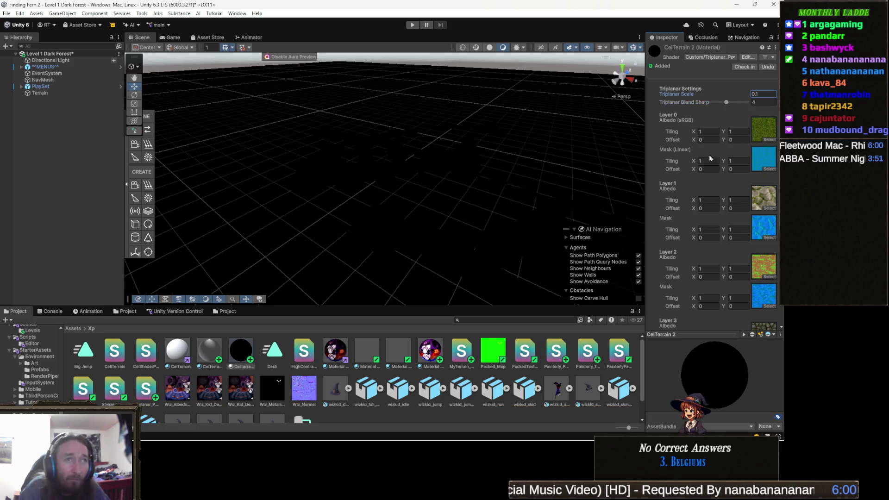
Step: Preview fewer Color Steps, revert to 15.19, try a higher Brightness Boost, and leave Unity
{"action": "scroll", "coordinate": [730, 167], "scroll_direction": "down", "scroll_amount": 5}
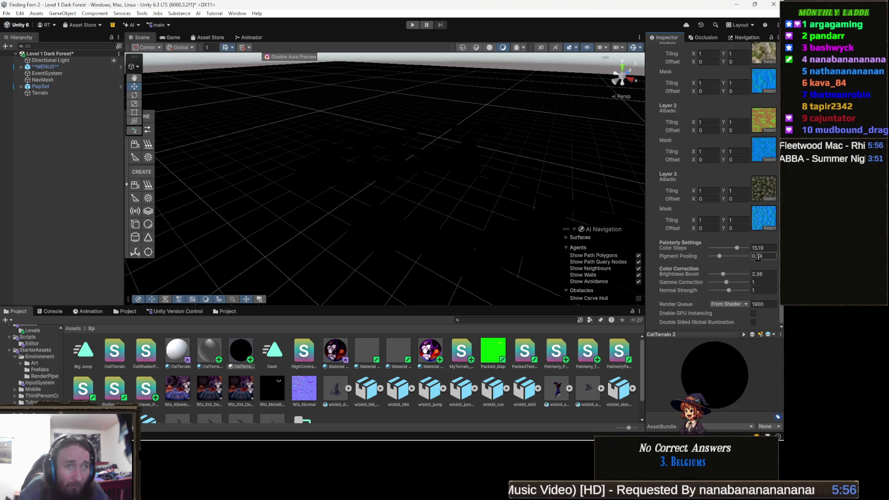
{"action": "left_click_drag", "start_coordinate": [738, 251], "coordinate": [701, 252]}
{"action": "key", "text": "ctrl+z"}
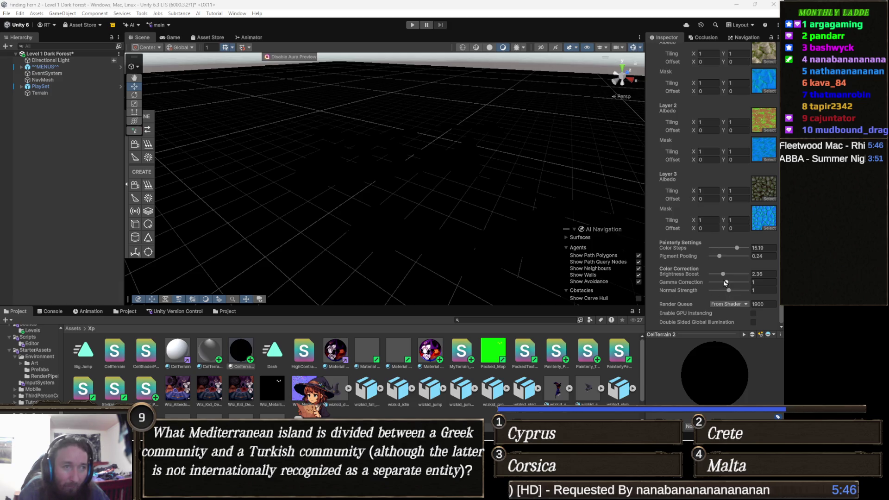
{"action": "mouse_move", "coordinate": [723, 274]}
{"action": "left_mouse_down"}
{"action": "mouse_move", "coordinate": [745, 274]}
{"action": "mouse_move", "coordinate": [725, 282]}
{"action": "left_mouse_up"}
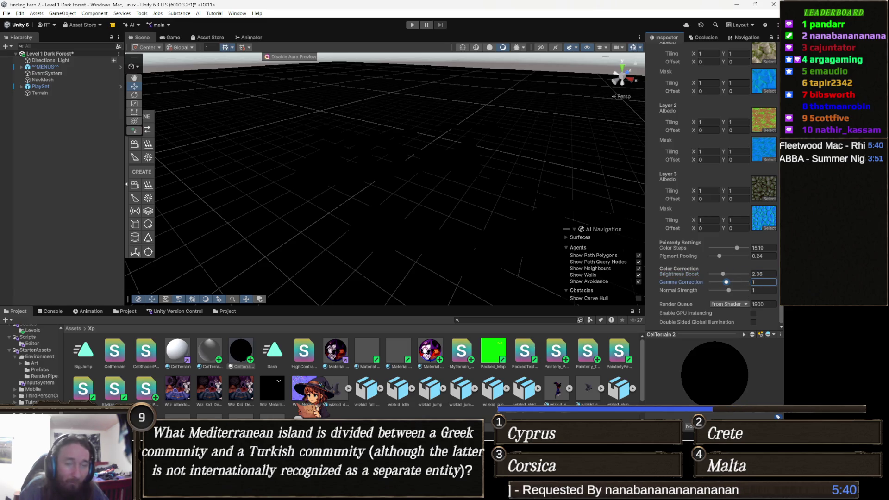
{"action": "key", "text": "alt+Tab"}
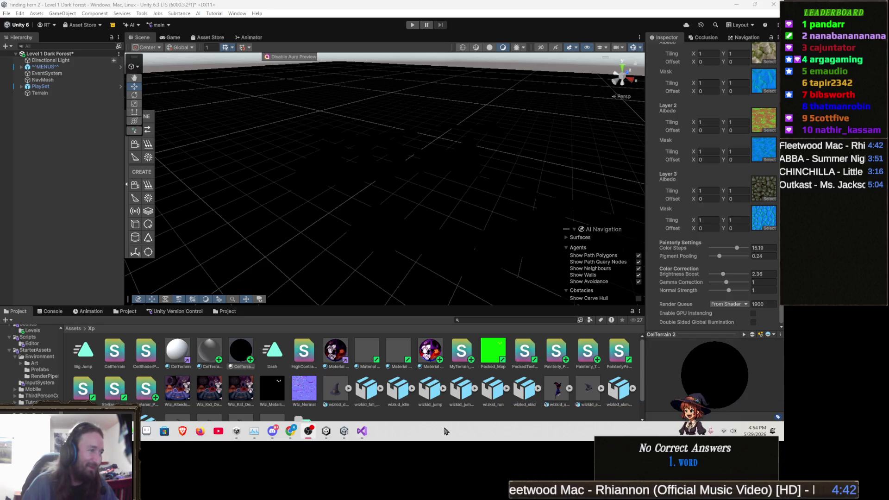
Step: Bring Visual Studio with Triplanar_Painterly_Terrain.shader to the front
{"action": "mouse_move", "coordinate": [291, 430]}
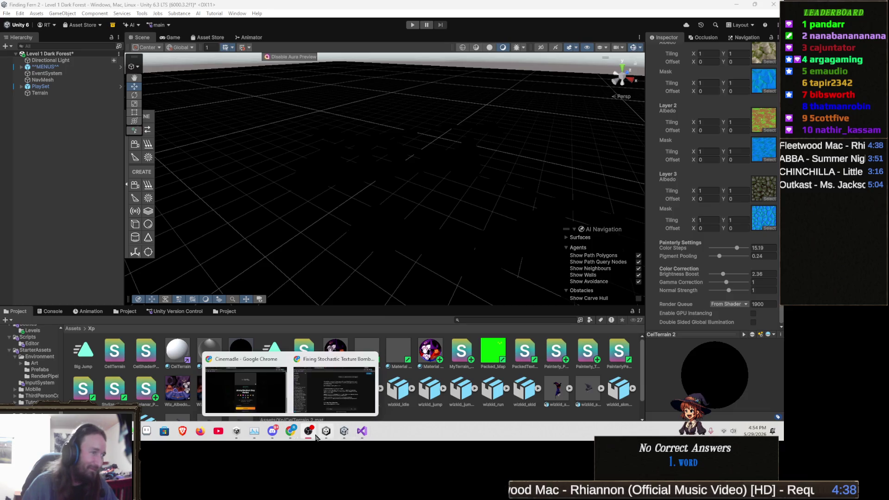
{"action": "left_click", "coordinate": [361, 433]}
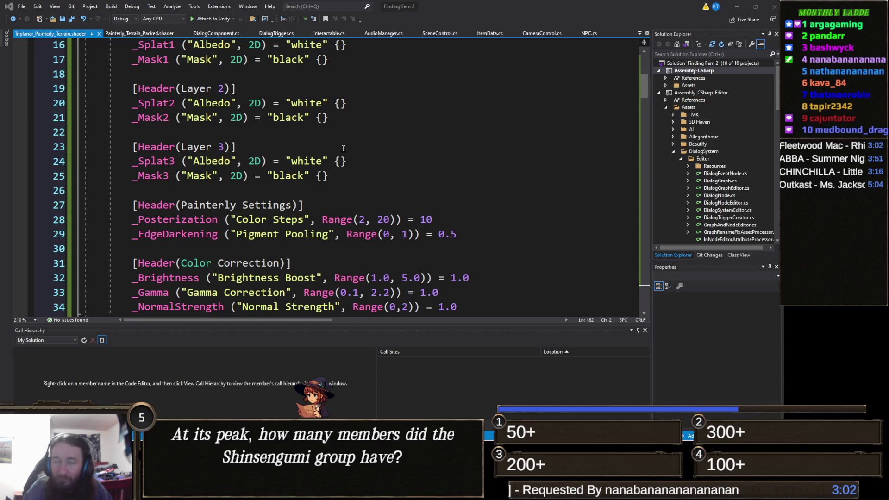
Step: Change the _Mask3 texture default from "black" to "gray"
{"action": "scroll", "coordinate": [204, 130], "scroll_direction": "up", "scroll_amount": 3}
{"action": "scroll", "coordinate": [204, 131], "scroll_direction": "up", "scroll_amount": 2}
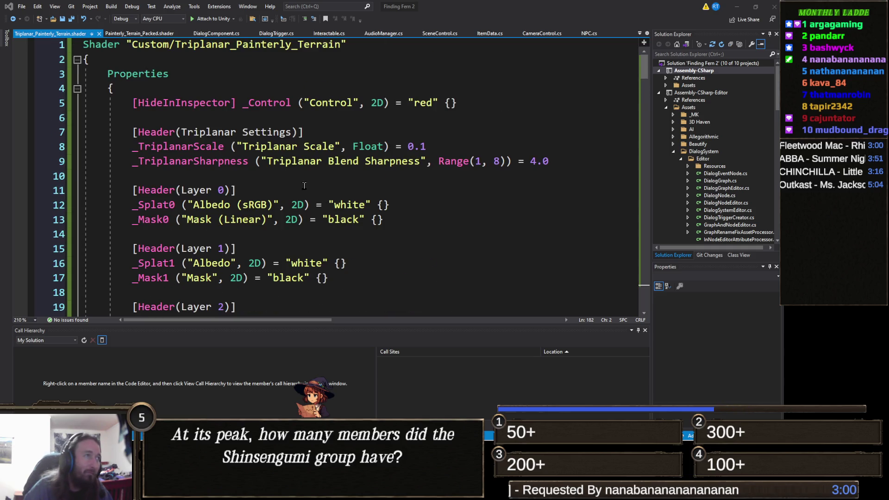
{"action": "scroll", "coordinate": [323, 182], "scroll_direction": "down", "scroll_amount": 3}
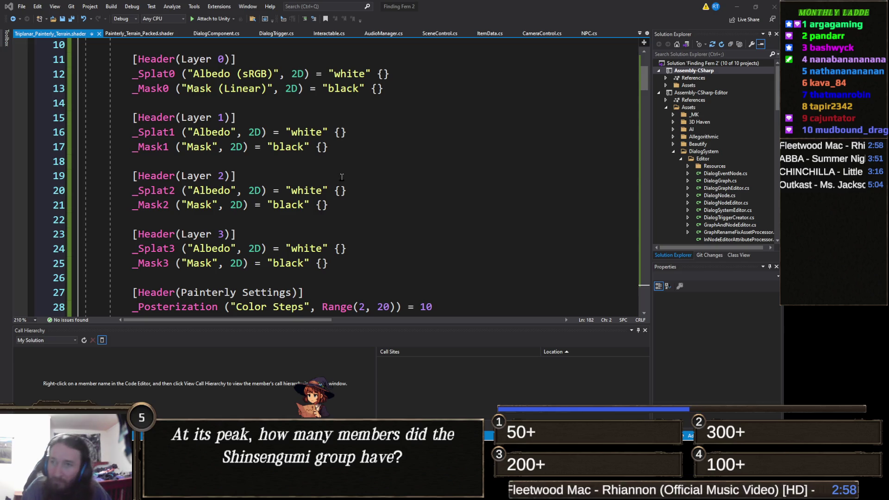
{"action": "scroll", "coordinate": [365, 182], "scroll_direction": "up", "scroll_amount": 3}
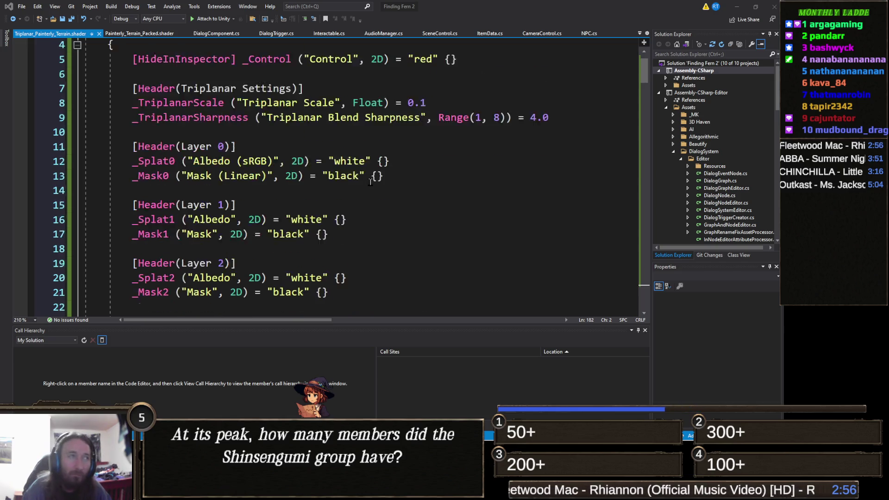
{"action": "scroll", "coordinate": [276, 200], "scroll_direction": "down", "scroll_amount": 1}
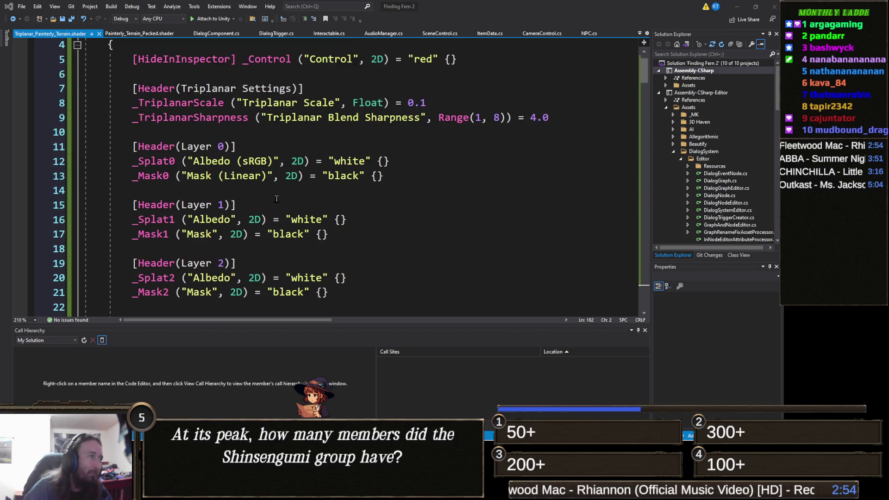
{"action": "scroll", "coordinate": [316, 189], "scroll_direction": "down", "scroll_amount": 2}
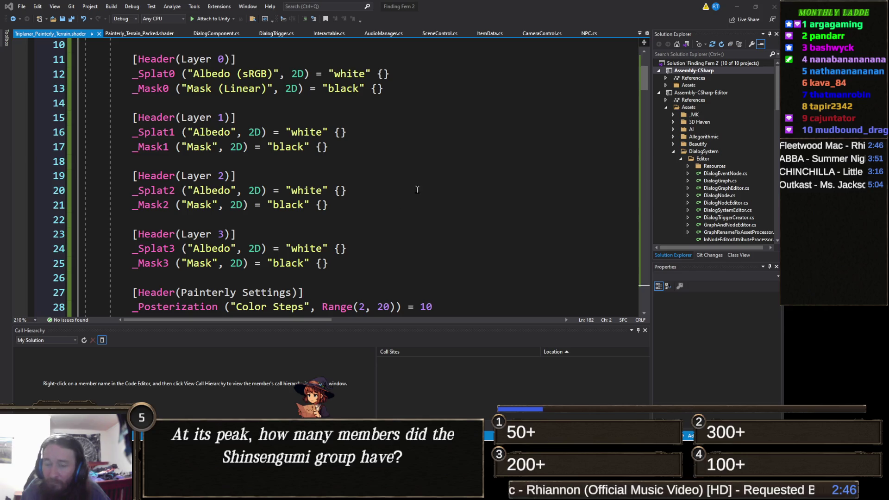
{"action": "double_click", "coordinate": [283, 263]}
{"action": "type", "text": "gr"}
{"action": "type", "text": "au"}
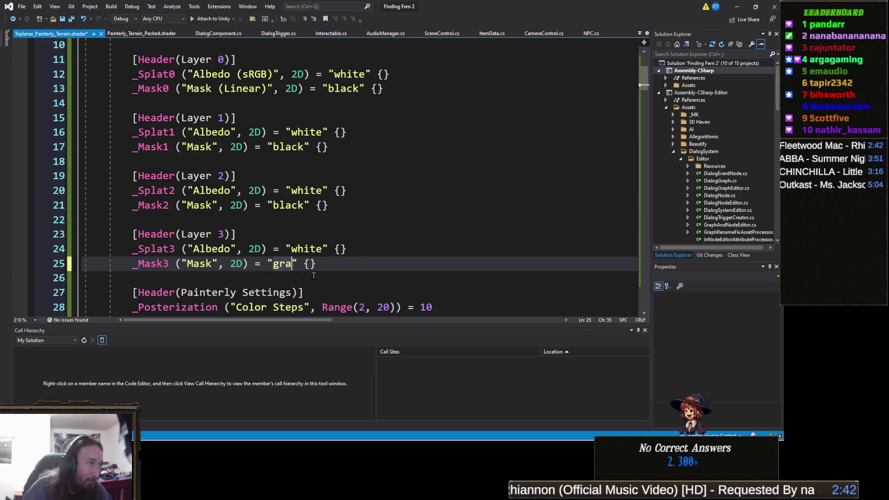
{"action": "key", "text": "BackSpace"}
{"action": "type", "text": "y"}
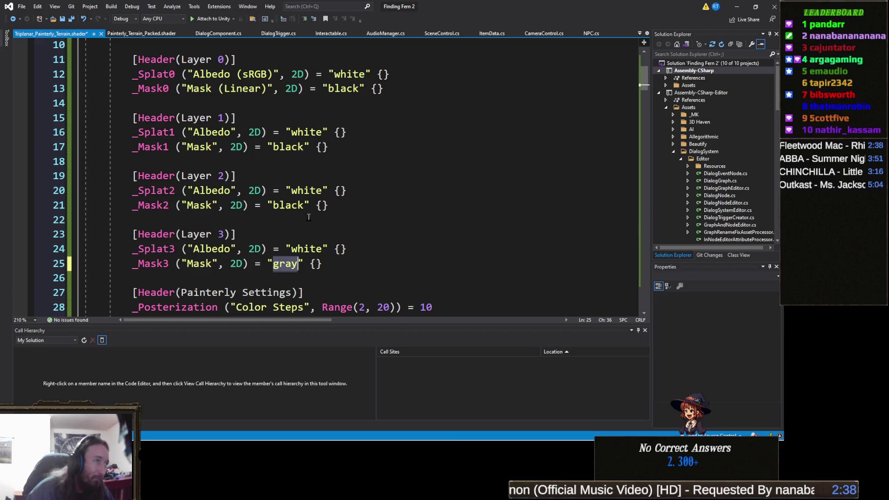
Step: Change the _Mask2 and _Mask1 defaults from "black" to "gray" as well
{"action": "left_click", "coordinate": [284, 206]}
{"action": "double_click", "coordinate": [284, 205]}
{"action": "type", "text": "gray"}
{"action": "double_click", "coordinate": [289, 147]}
{"action": "type", "text": "gray"}
{"action": "double_click", "coordinate": [346, 95]}
{"action": "scroll", "coordinate": [346, 97], "scroll_direction": "down", "scroll_amount": 2}
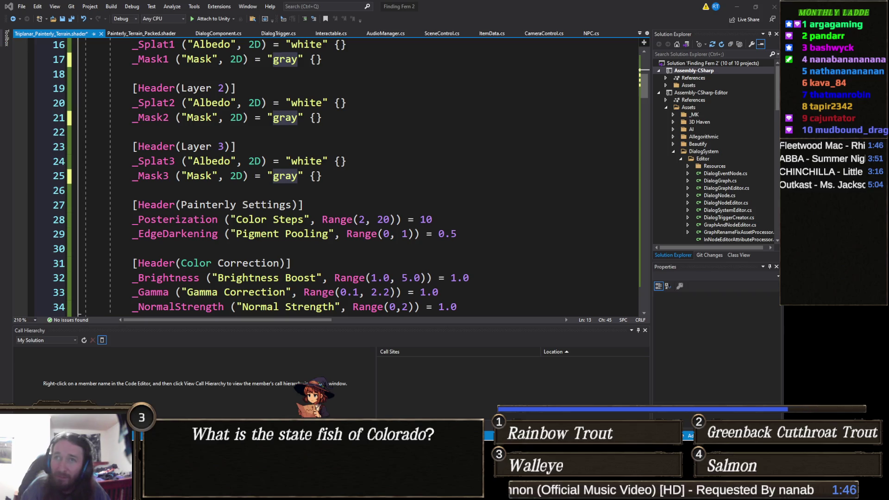
Step: Delete the worldNormal declaration at line 55 from the shader's Input struct
{"action": "scroll", "coordinate": [358, 212], "scroll_direction": "down", "scroll_amount": 7}
{"action": "scroll", "coordinate": [357, 212], "scroll_direction": "up", "scroll_amount": 2}
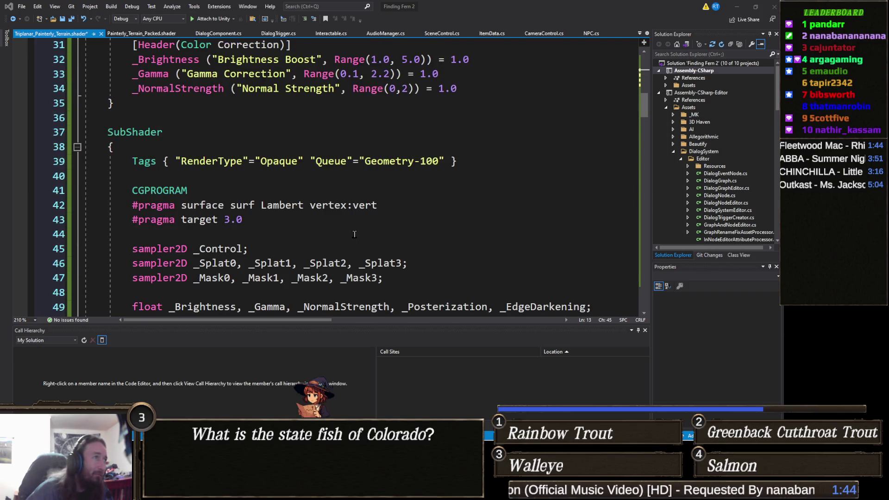
{"action": "scroll", "coordinate": [290, 249], "scroll_direction": "up", "scroll_amount": 1}
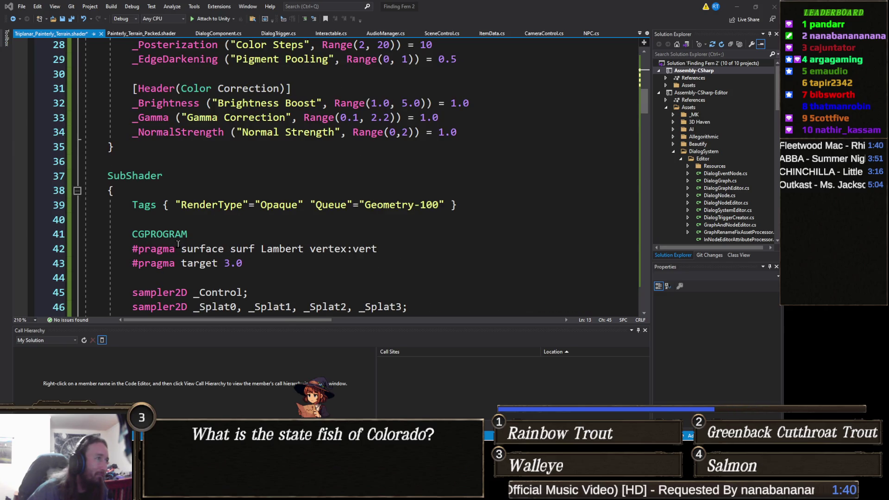
{"action": "scroll", "coordinate": [220, 277], "scroll_direction": "down", "scroll_amount": 4}
{"action": "scroll", "coordinate": [269, 258], "scroll_direction": "down", "scroll_amount": 2}
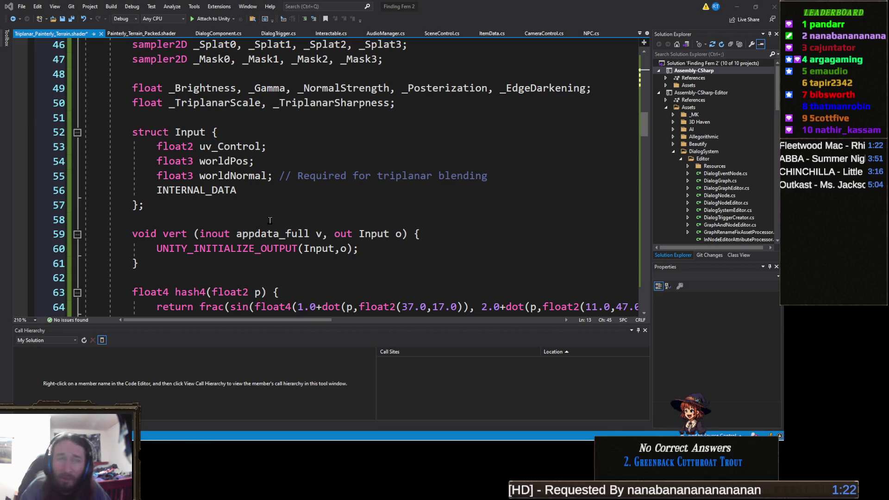
{"action": "left_click", "coordinate": [180, 214]}
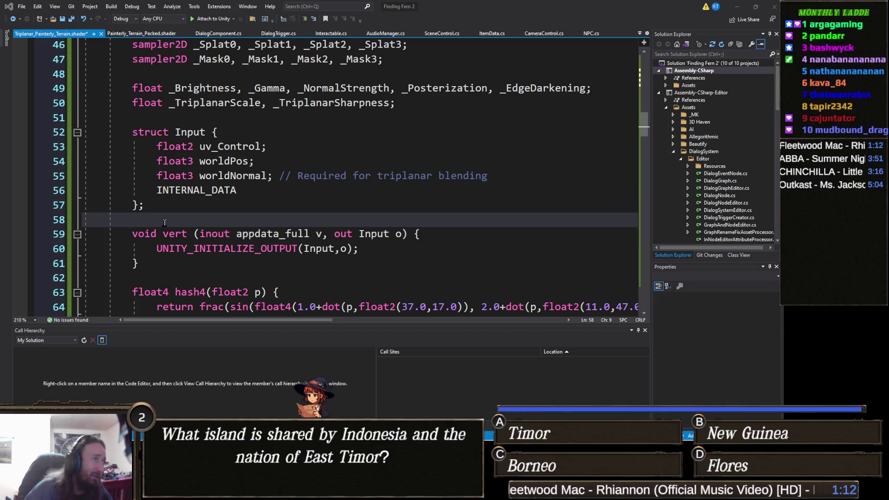
{"action": "left_click", "coordinate": [58, 178]}
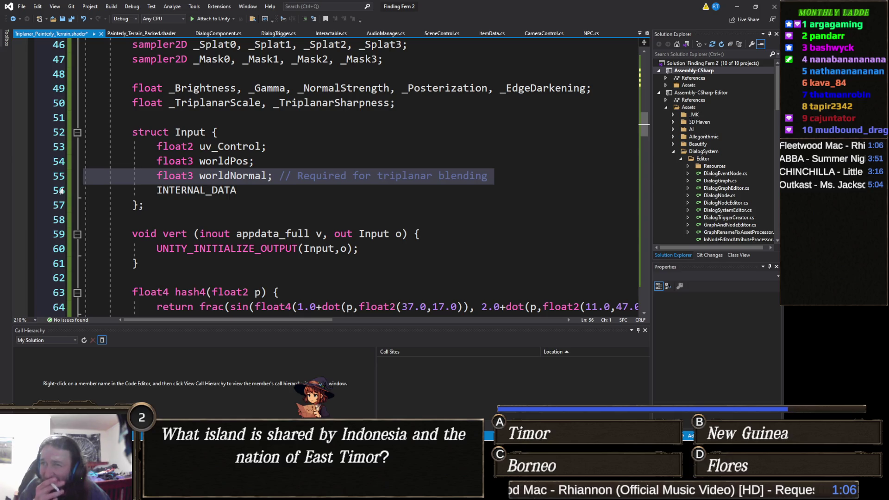
{"action": "key", "text": "Delete"}
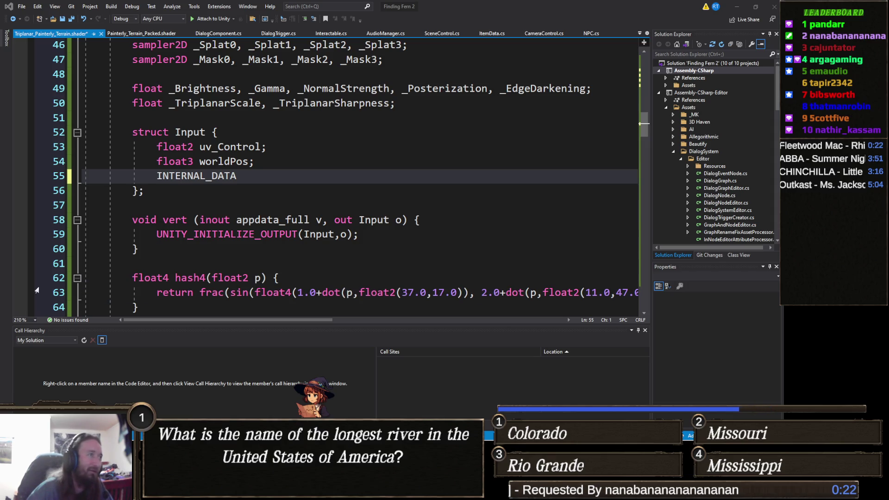
Step: Collapse tex2DStoch and ProcessTriplanarLayer, then select surf's old blend-weight calculation
{"action": "scroll", "coordinate": [182, 268], "scroll_direction": "down", "scroll_amount": 1}
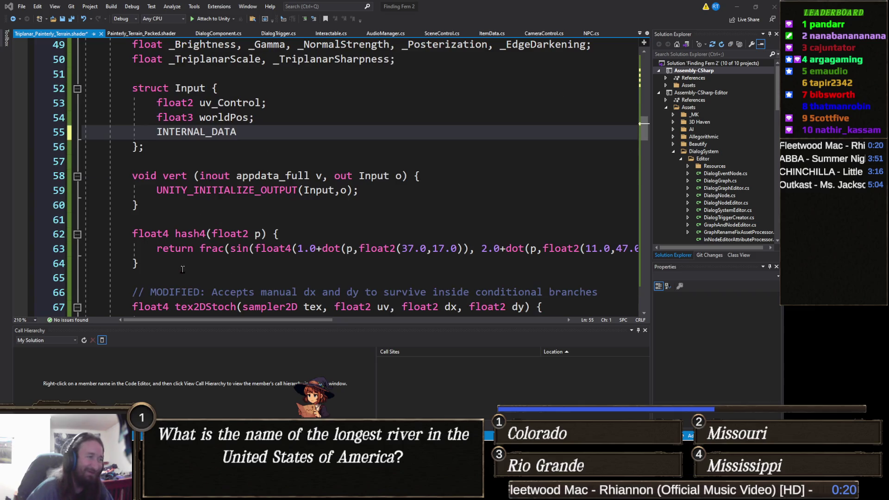
{"action": "scroll", "coordinate": [184, 269], "scroll_direction": "down", "scroll_amount": 2}
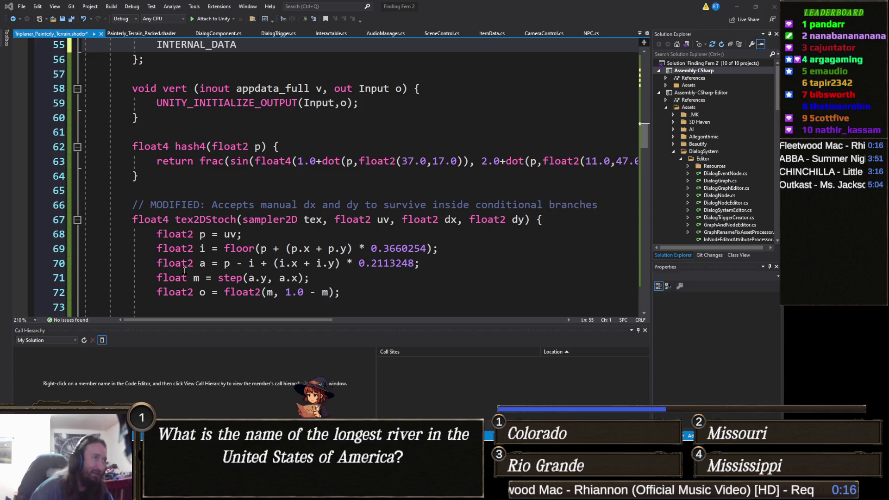
{"action": "left_click", "coordinate": [73, 226]}
{"action": "scroll", "coordinate": [131, 208], "scroll_direction": "down", "scroll_amount": 2}
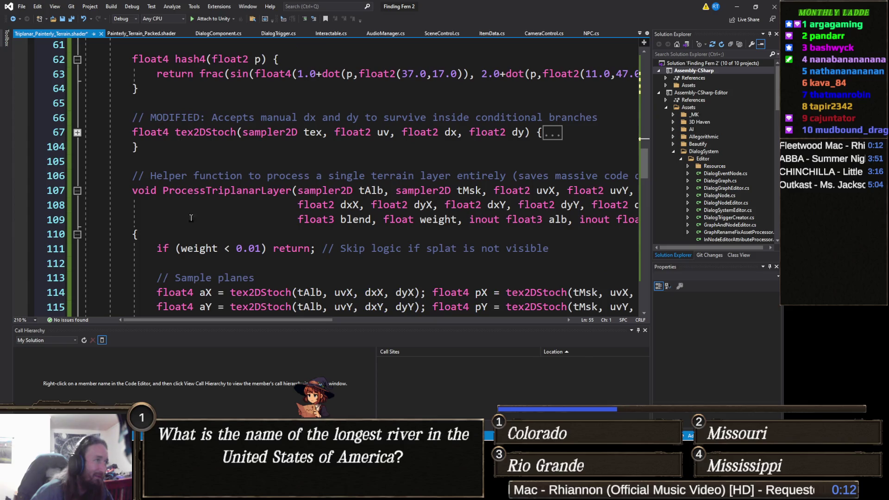
{"action": "left_click", "coordinate": [77, 190]}
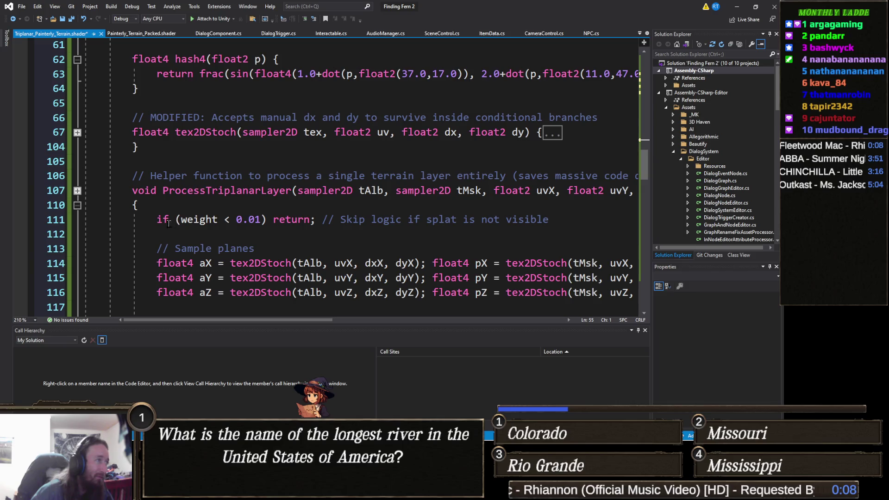
{"action": "left_click", "coordinate": [77, 205]}
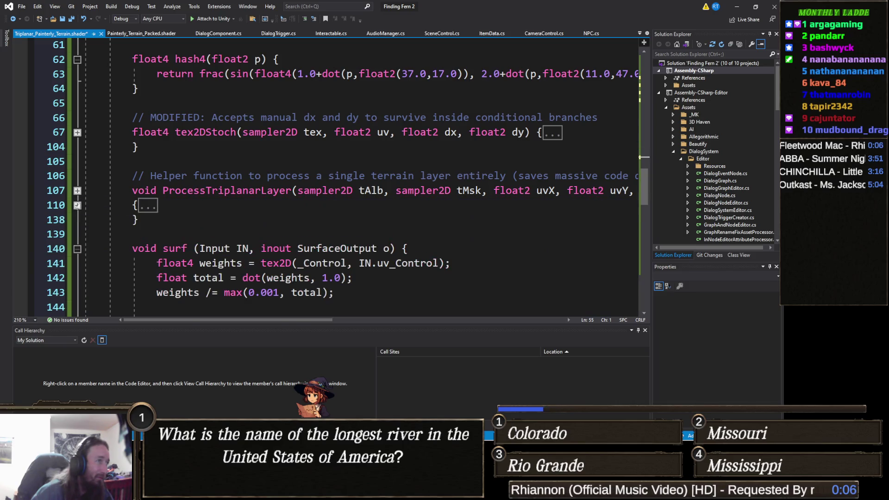
{"action": "scroll", "coordinate": [180, 220], "scroll_direction": "down", "scroll_amount": 2}
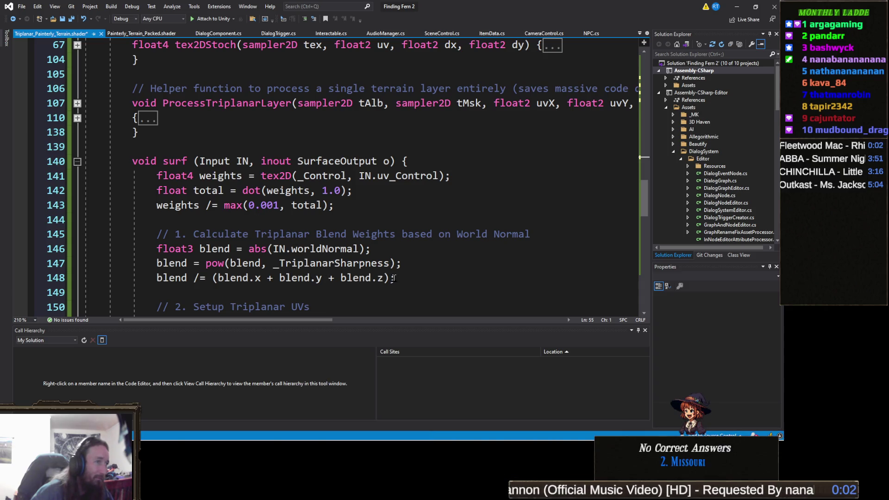
{"action": "mouse_move", "coordinate": [407, 282]}
{"action": "left_mouse_down"}
{"action": "mouse_move", "coordinate": [157, 204]}
{"action": "mouse_move", "coordinate": [115, 162]}
{"action": "mouse_move", "coordinate": [83, 176]}
{"action": "left_mouse_up"}
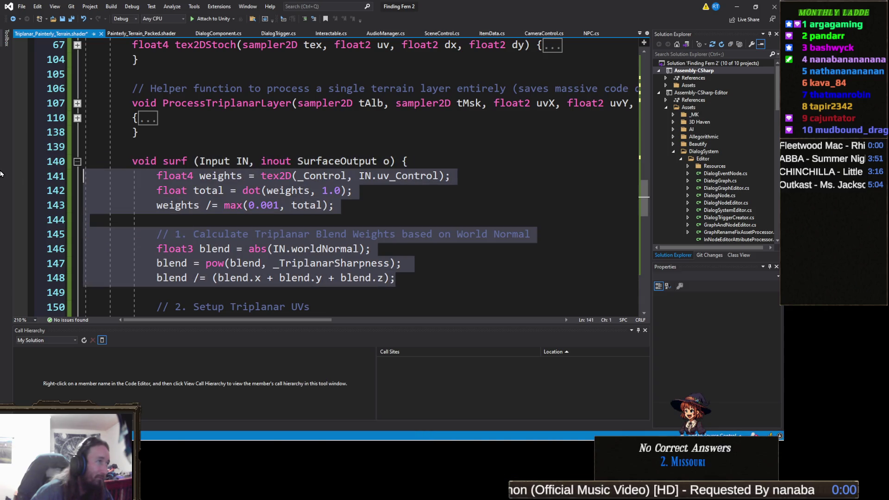
Step: Paste the fixed baseWorldNormal blend-weight code over it and indent the weights line
{"action": "type", "text": "float4 weights = tex2D(_Control, IN.uv_Control);             float total = dot(weights, 1.0);             weights /= max(0.001, total);              // FIX: Safely retrieve the base world normal for triplanar blending             float3 baseWorldNormal = WorldNormalVector(IN, float3(0, 0, 1));             float3 blend = abs(baseWorldNormal);             blend = pow(blend, _TriplanarSharpness);             blend /= (blend.x + blend.y + blend.z);"}
{"action": "key", "text": "shift+Up"}
{"action": "key", "text": "shift+Up"}
{"action": "key", "text": "shift+Up"}
{"action": "key", "text": "shift+Home"}
{"action": "key", "text": "Left"}
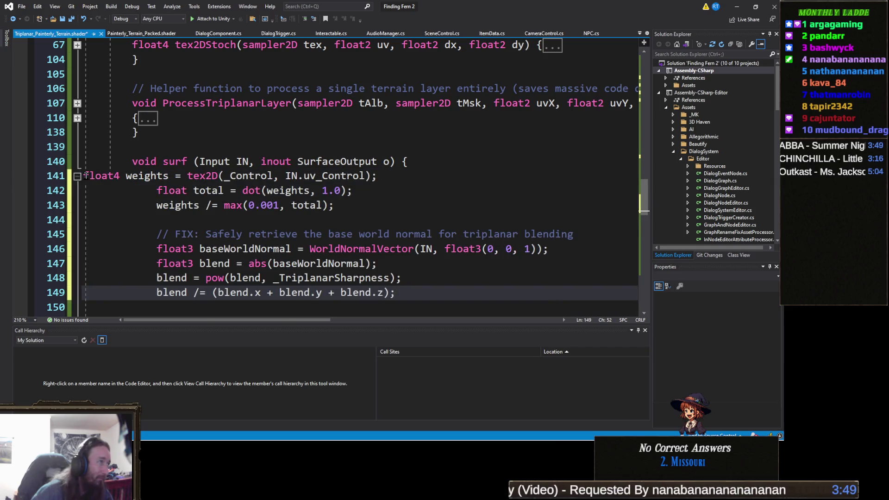
{"action": "key", "text": "Left"}
{"action": "key", "text": "Down"}
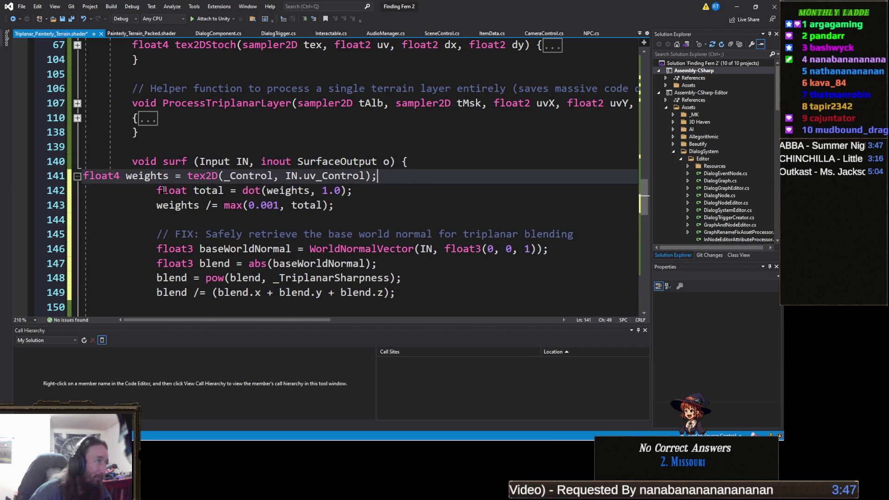
{"action": "key", "text": "Tab"}
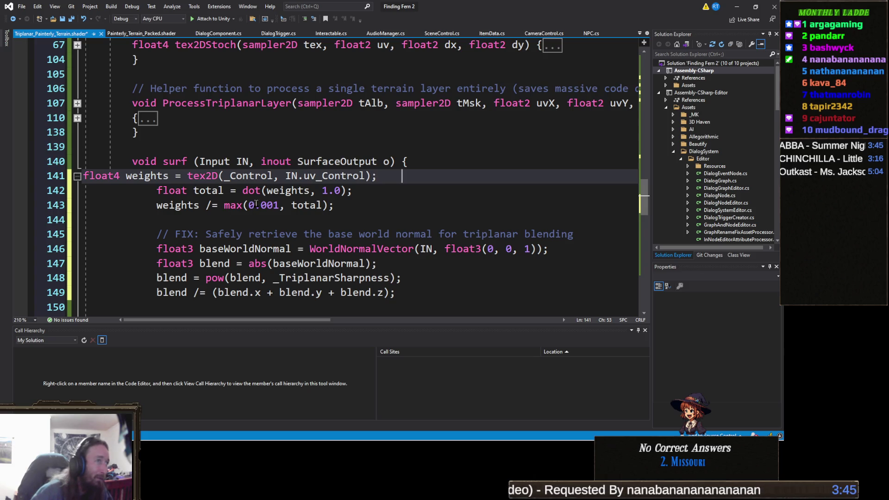
{"action": "key", "text": "Home"}
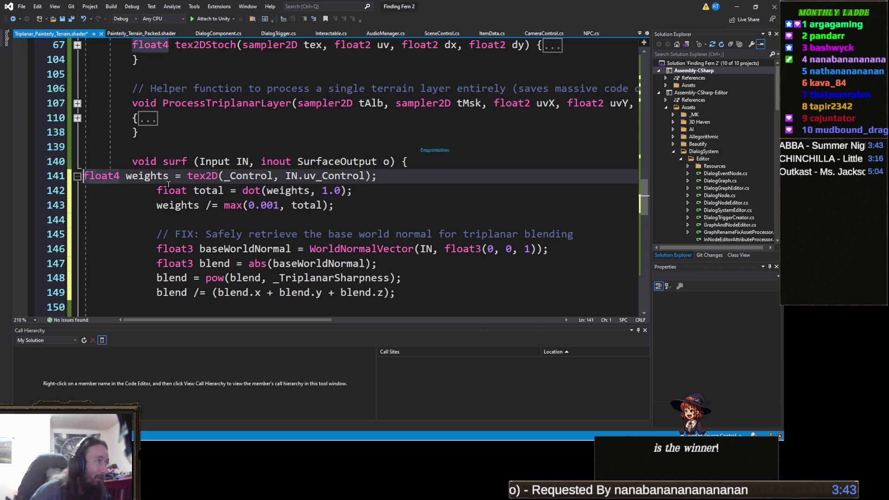
{"action": "key", "text": "Tab"}
{"action": "key", "text": "Tab"}
{"action": "key", "text": "Tab"}
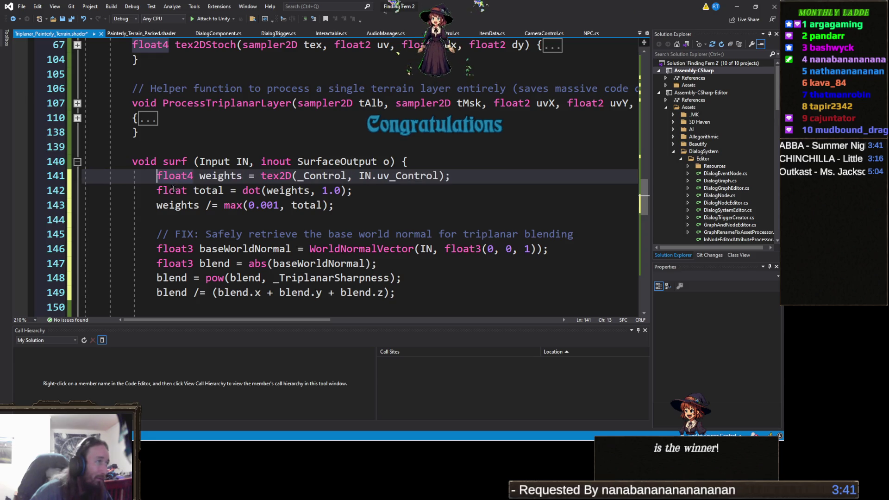
Step: Save the shader changes and minimize Visual Studio to return to Unity
{"action": "scroll", "coordinate": [264, 220], "scroll_direction": "down", "scroll_amount": 3}
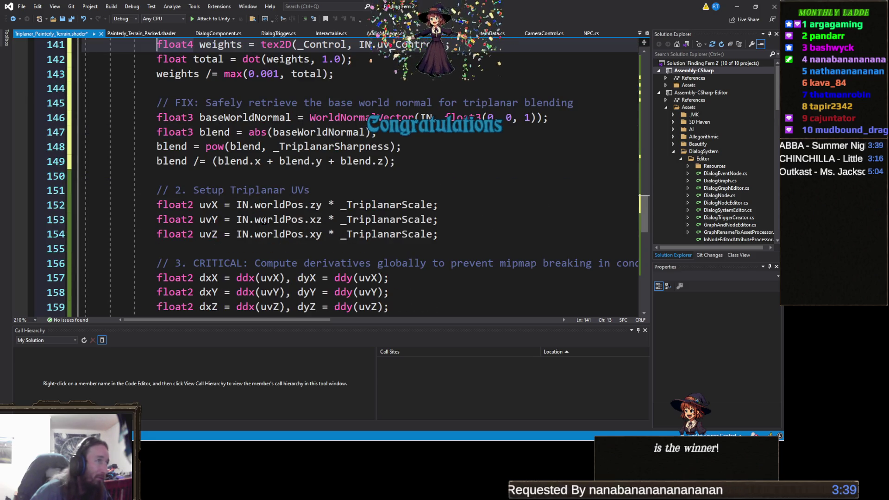
{"action": "scroll", "coordinate": [263, 221], "scroll_direction": "up", "scroll_amount": 2}
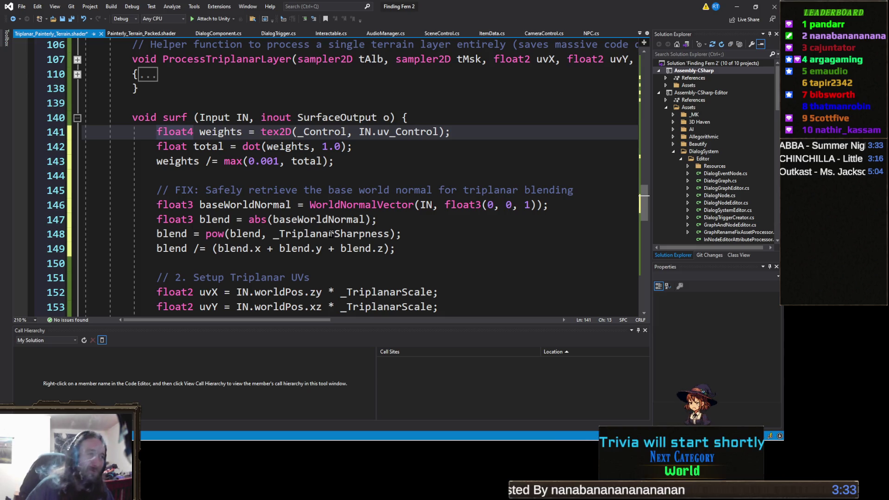
{"action": "left_click", "coordinate": [414, 205]}
{"action": "key", "text": "ctrl+s"}
{"action": "left_click", "coordinate": [419, 235]}
{"action": "left_click", "coordinate": [420, 219]}
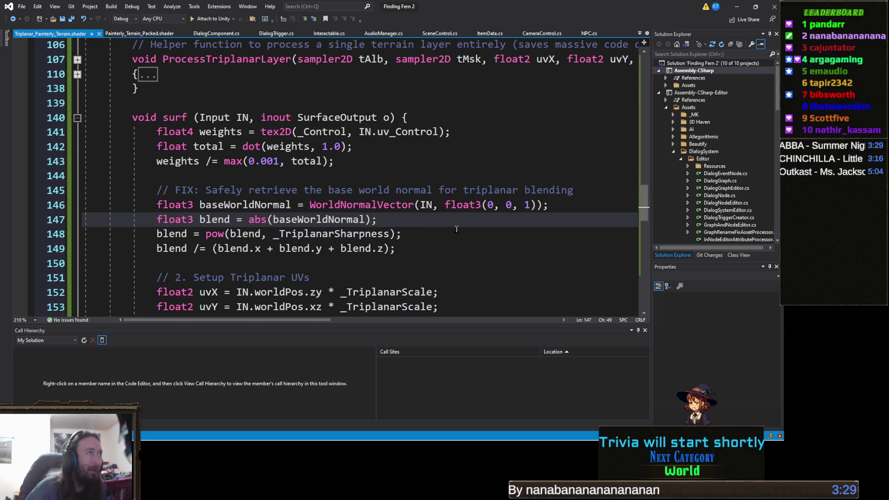
{"action": "left_click", "coordinate": [737, 7]}
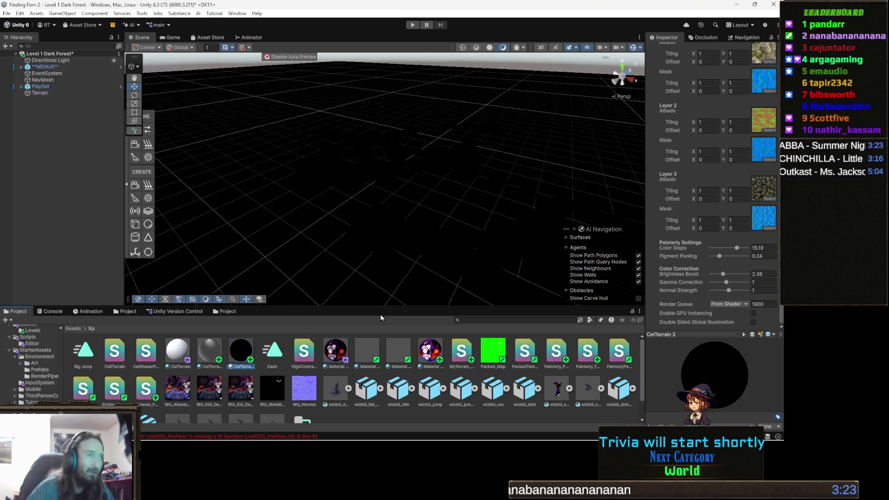
Step: Select the Terrain and scroll up to its settings showing CelTerrain 2's shader warning
{"action": "mouse_move", "coordinate": [401, 244]}
{"action": "left_mouse_down"}
{"action": "mouse_move", "coordinate": [411, 232]}
{"action": "mouse_move", "coordinate": [390, 202]}
{"action": "mouse_move", "coordinate": [403, 213]}
{"action": "mouse_move", "coordinate": [349, 220]}
{"action": "mouse_move", "coordinate": [333, 207]}
{"action": "mouse_move", "coordinate": [363, 222]}
{"action": "mouse_move", "coordinate": [410, 205]}
{"action": "left_mouse_up"}
{"action": "left_click", "coordinate": [409, 205]}
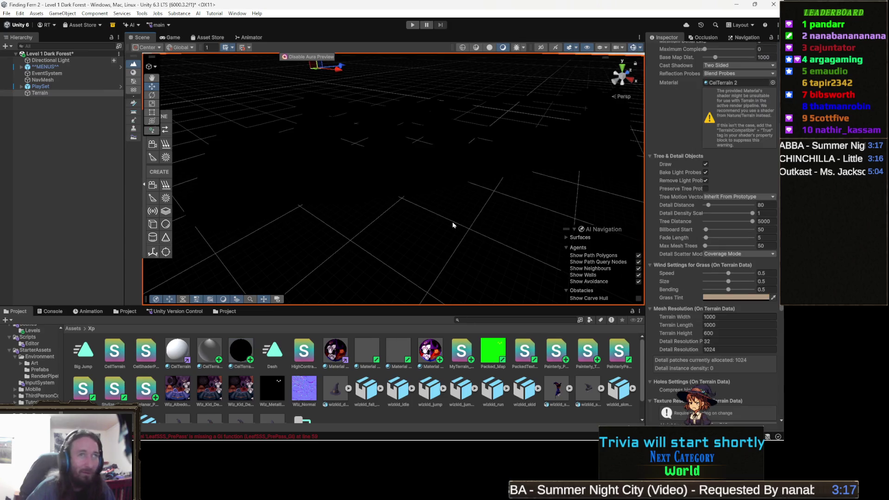
{"action": "scroll", "coordinate": [703, 205], "scroll_direction": "up", "scroll_amount": 3}
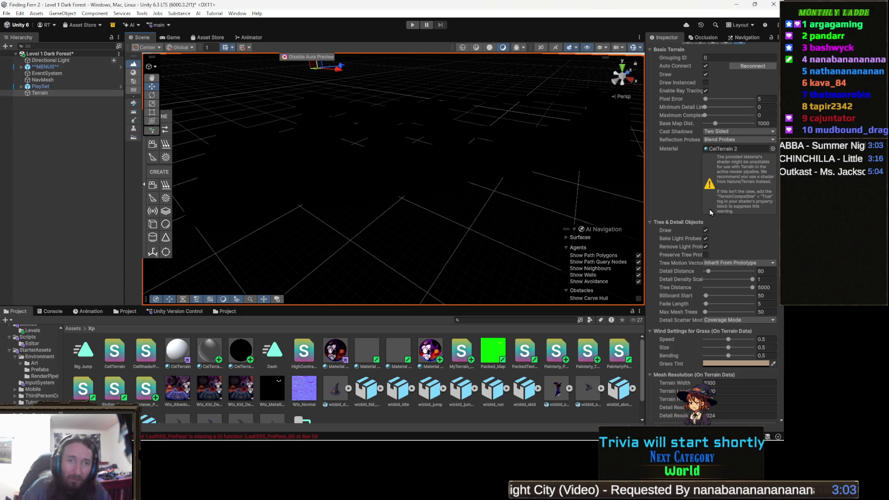
{"action": "scroll", "coordinate": [710, 212], "scroll_direction": "up", "scroll_amount": 2}
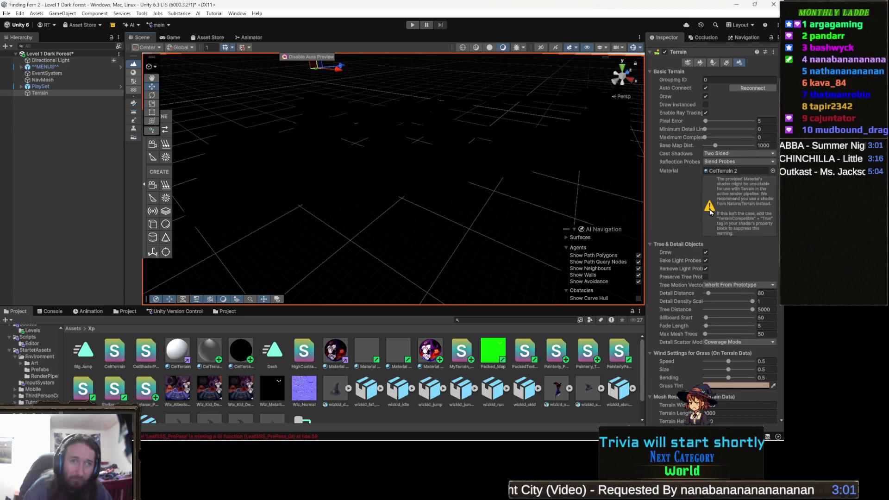
{"action": "scroll", "coordinate": [710, 211], "scroll_direction": "up", "scroll_amount": 4}
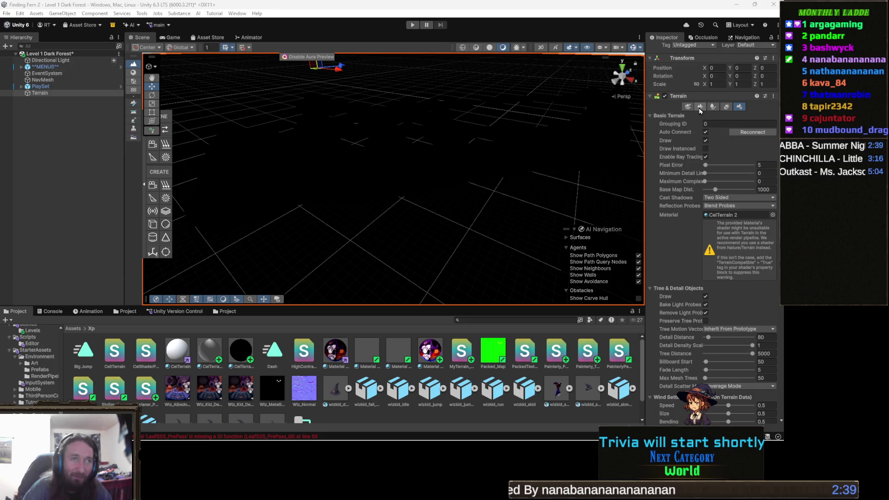
Step: Switch to Paint Terrain > Paint Texture and add the 3DH FTT rocks terrain layer
{"action": "left_click", "coordinate": [699, 107]}
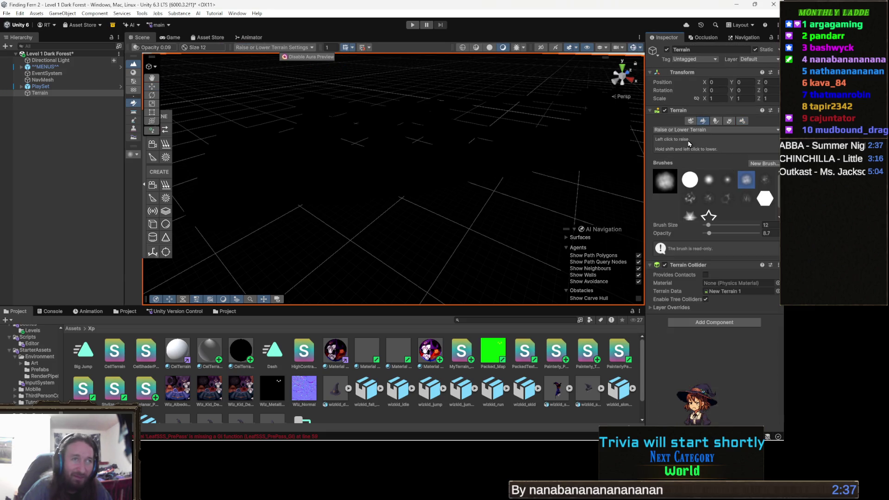
{"action": "left_click", "coordinate": [696, 130]}
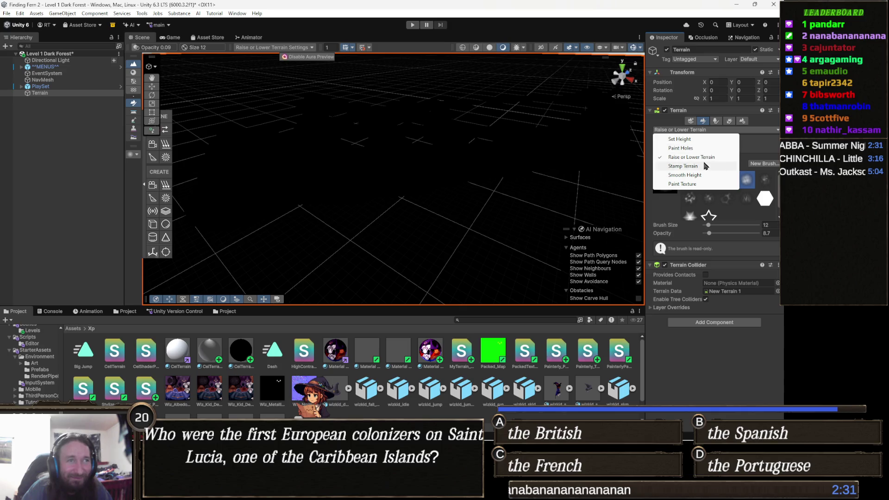
{"action": "left_click", "coordinate": [693, 185]}
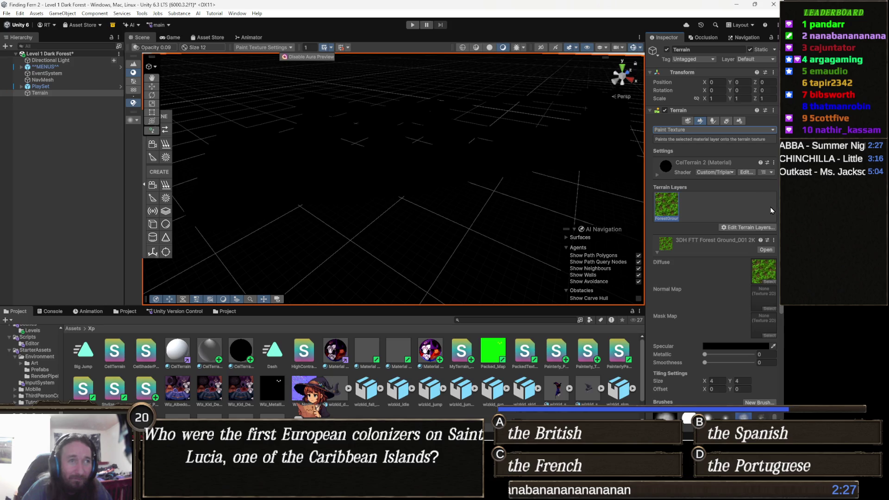
{"action": "left_click", "coordinate": [740, 231]}
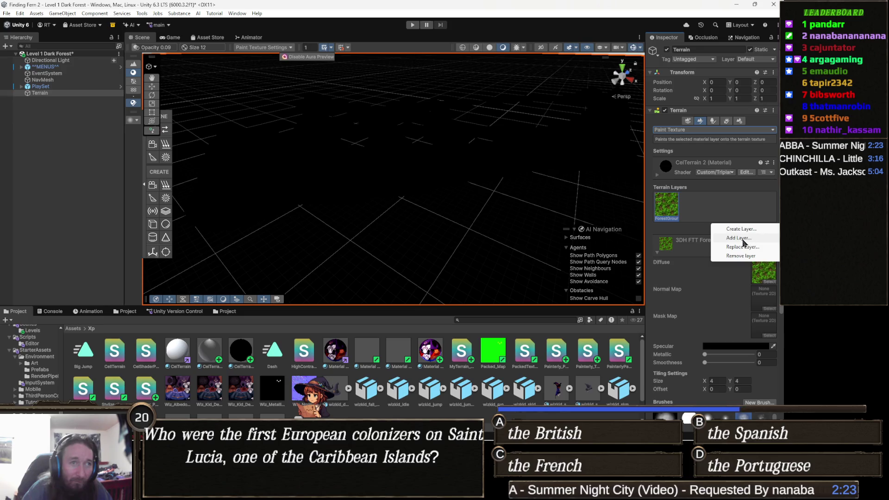
{"action": "left_click", "coordinate": [739, 238]}
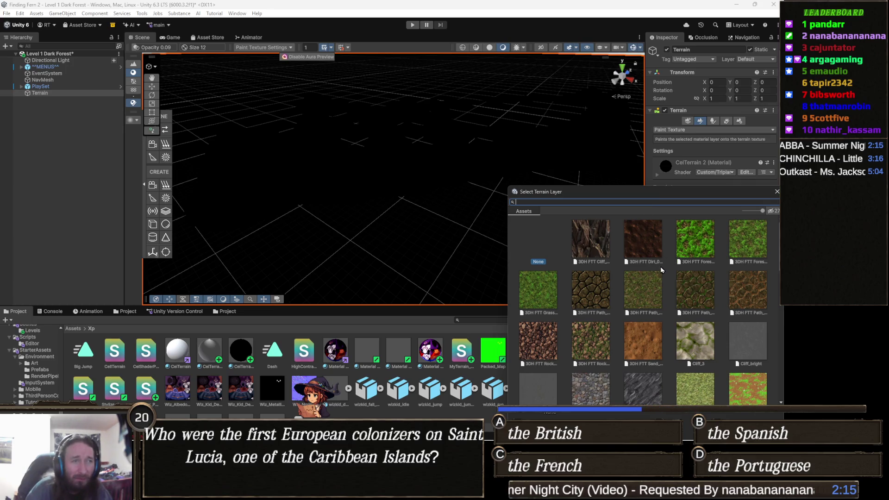
{"action": "type", "text": "r"}
{"action": "left_click", "coordinate": [708, 247]}
{"action": "left_click", "coordinate": [743, 243]}
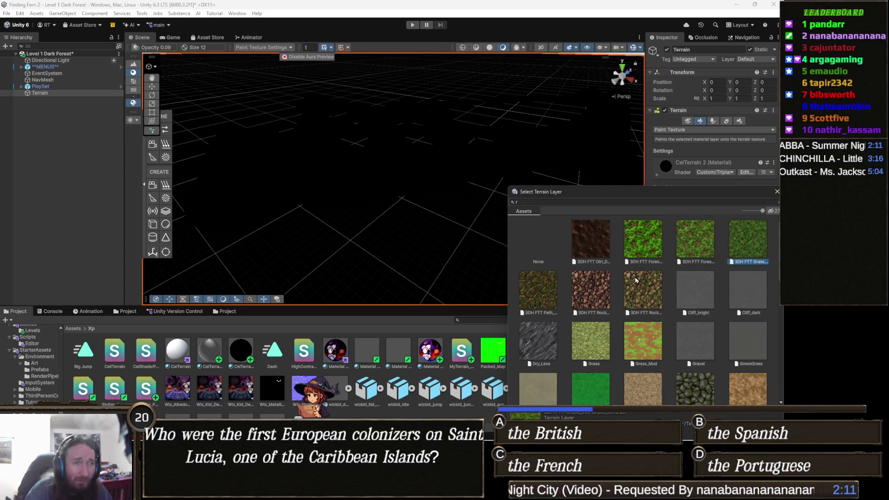
{"action": "double_click", "coordinate": [597, 290]}
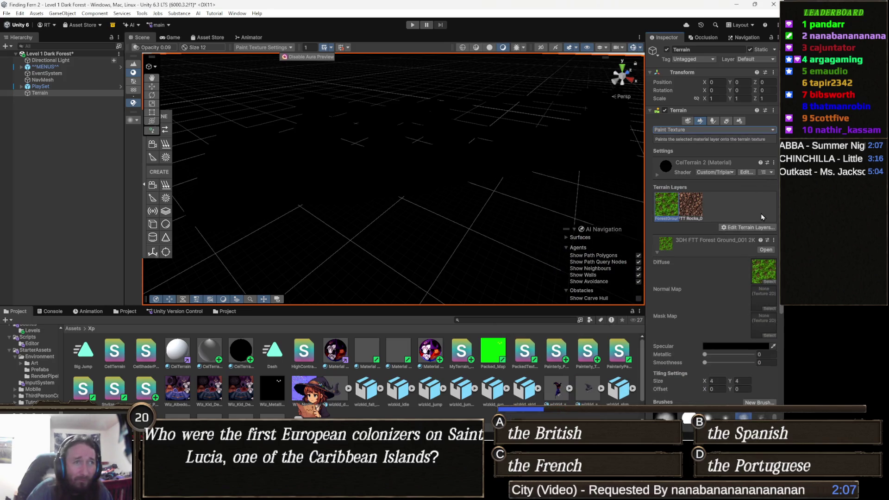
Step: Add the CobbleStone terrain layer
{"action": "left_click", "coordinate": [762, 232]}
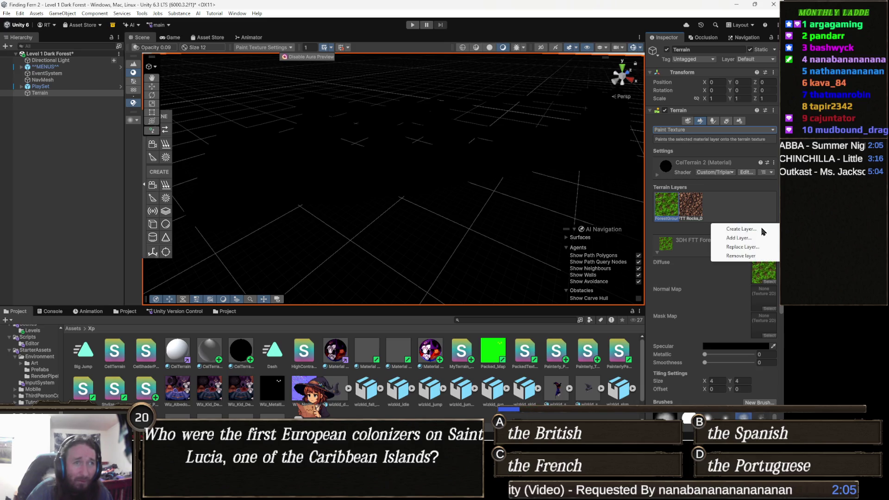
{"action": "left_click", "coordinate": [739, 238]}
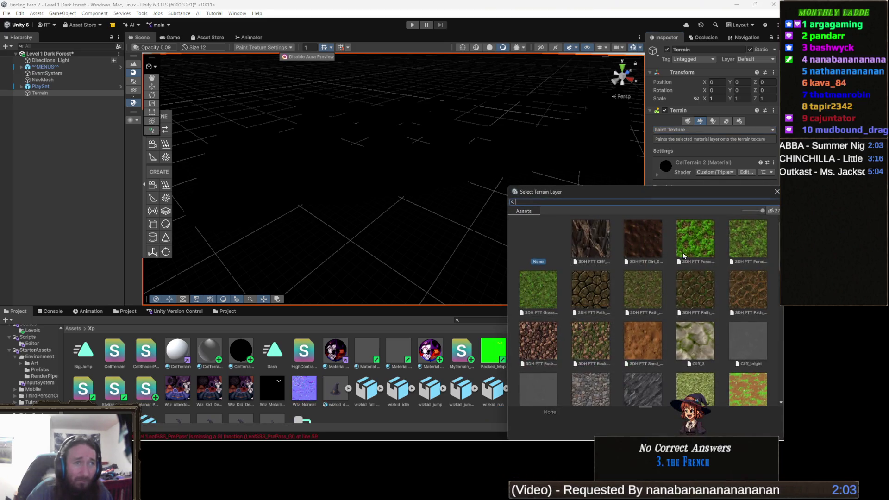
{"action": "scroll", "coordinate": [627, 296], "scroll_direction": "down", "scroll_amount": 2}
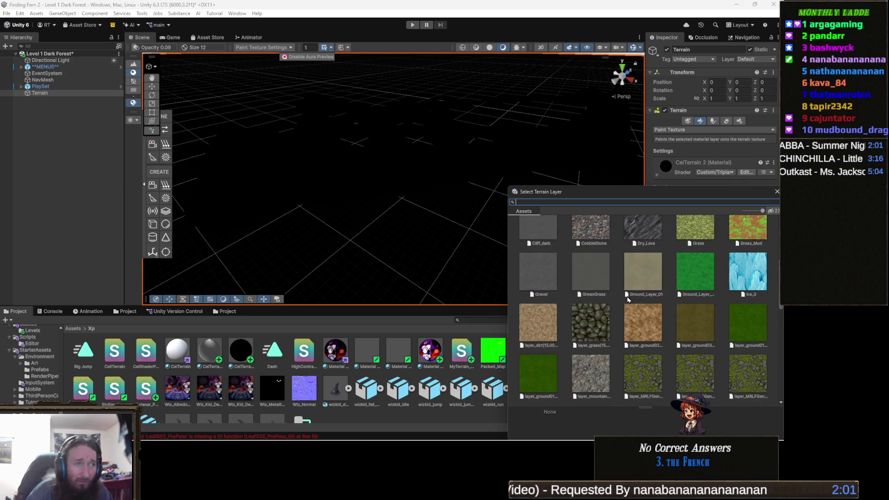
{"action": "scroll", "coordinate": [622, 289], "scroll_direction": "up", "scroll_amount": 1}
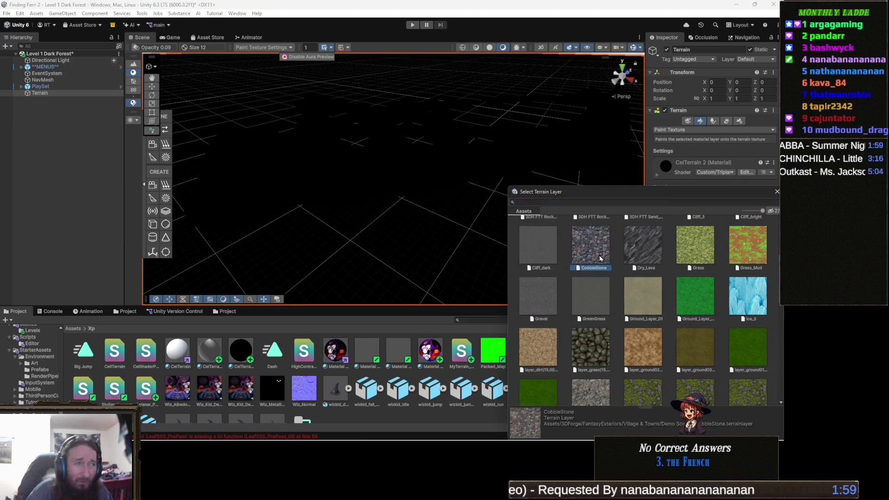
{"action": "double_click", "coordinate": [602, 268]}
Step: Add the Grass terrain layer, then view the CelTerrain material's properties
{"action": "left_click", "coordinate": [751, 228]}
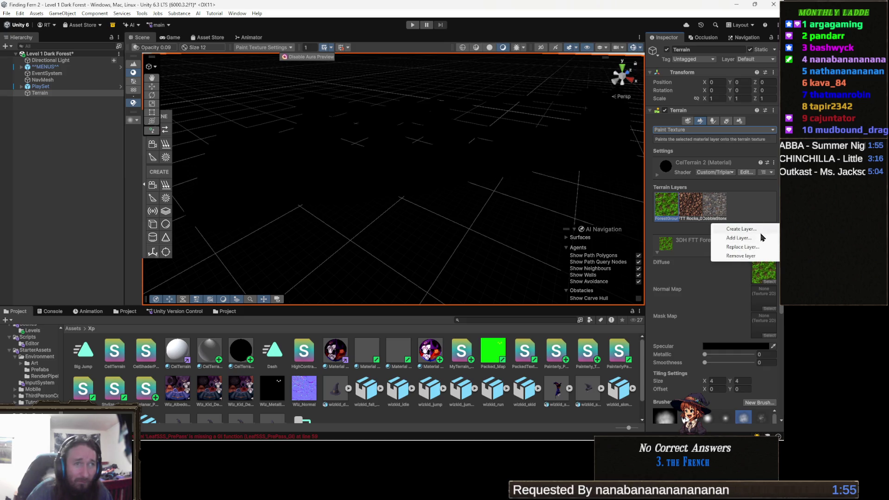
{"action": "left_click", "coordinate": [752, 239]}
{"action": "scroll", "coordinate": [724, 285], "scroll_direction": "down", "scroll_amount": 5}
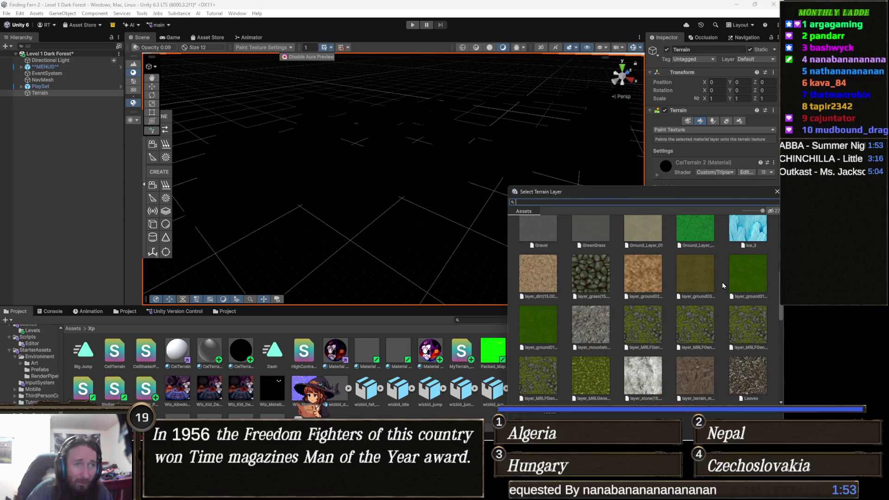
{"action": "scroll", "coordinate": [601, 326], "scroll_direction": "down", "scroll_amount": 2}
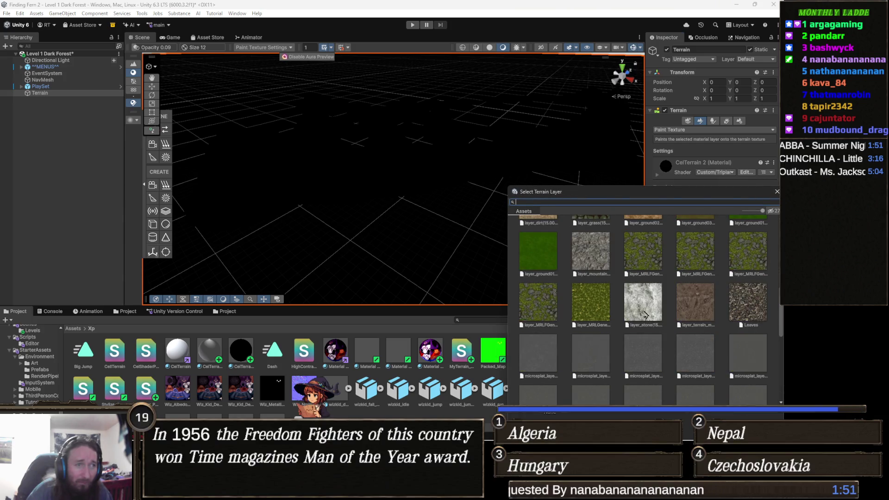
{"action": "scroll", "coordinate": [632, 329], "scroll_direction": "up", "scroll_amount": 3}
{"action": "scroll", "coordinate": [631, 330], "scroll_direction": "up", "scroll_amount": 2}
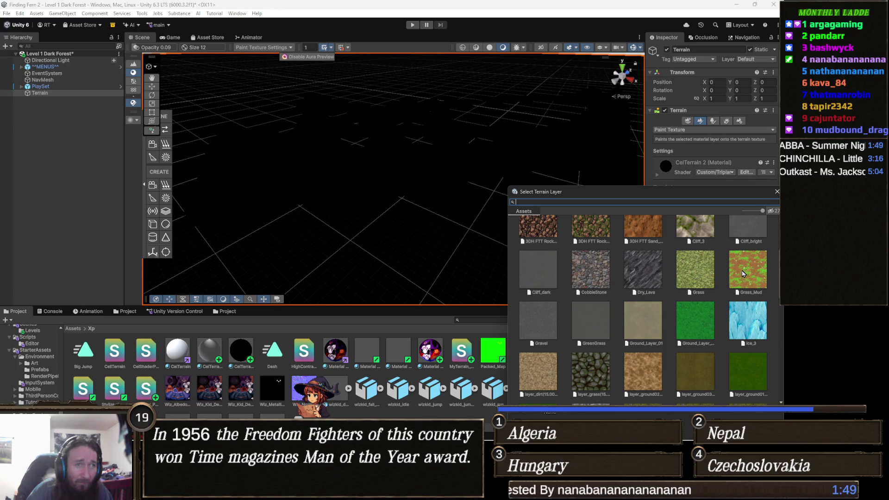
{"action": "double_click", "coordinate": [703, 274]}
{"action": "mouse_move", "coordinate": [580, 269]}
{"action": "left_mouse_down"}
{"action": "mouse_move", "coordinate": [532, 198]}
{"action": "mouse_move", "coordinate": [452, 258]}
{"action": "mouse_move", "coordinate": [495, 287]}
{"action": "left_mouse_up"}
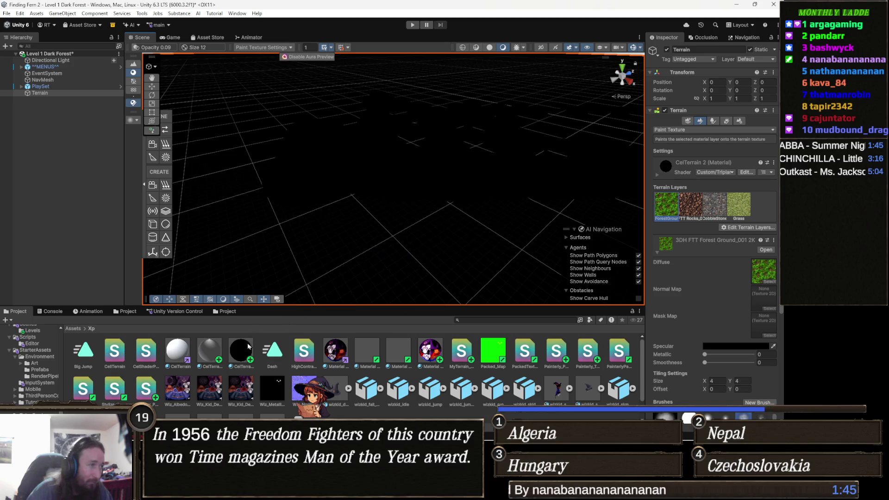
{"action": "left_click", "coordinate": [248, 357]}
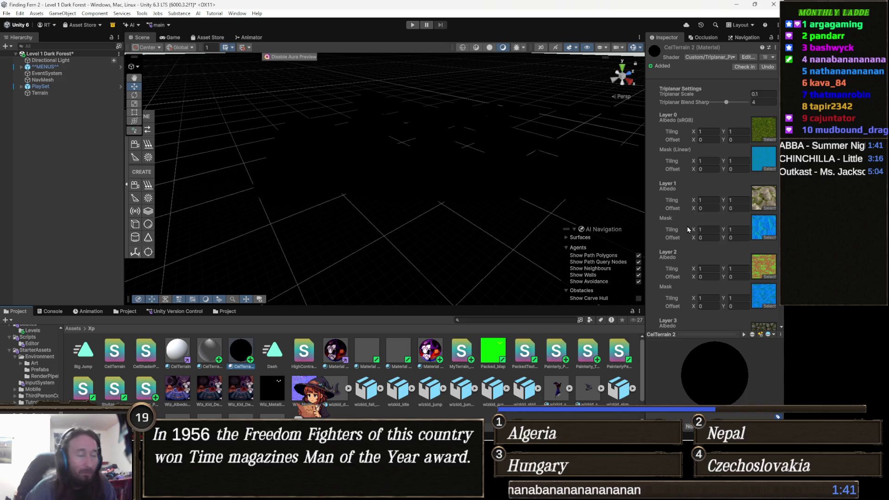
Step: Open the LeafSSS_PrePass missing-GI shader error from the Console into Tree.shader
{"action": "left_click", "coordinate": [55, 312]}
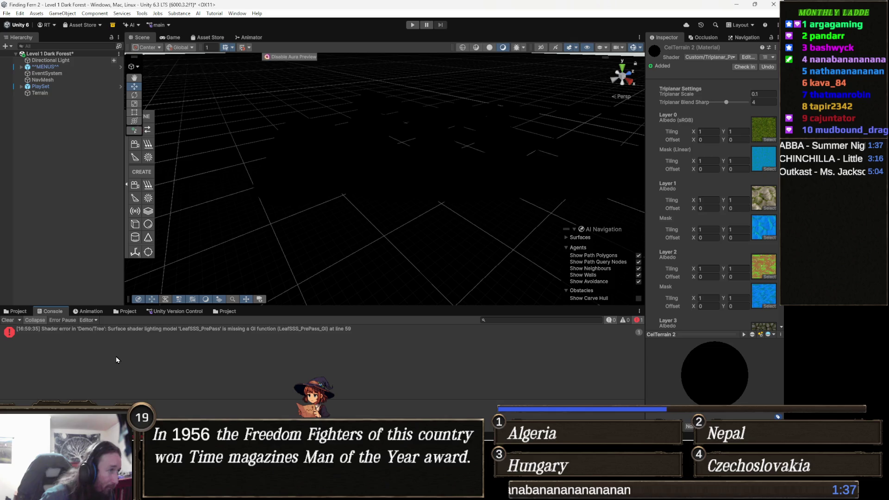
{"action": "left_click", "coordinate": [189, 334]}
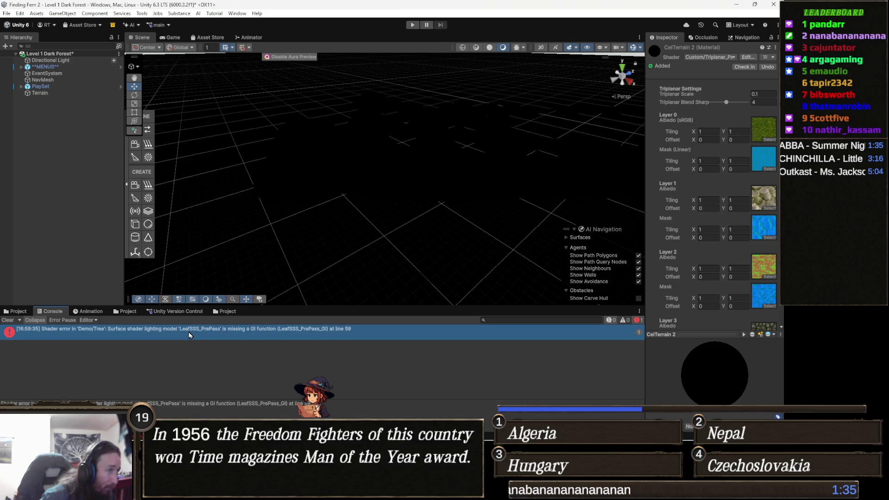
{"action": "triple_click", "coordinate": [187, 401]}
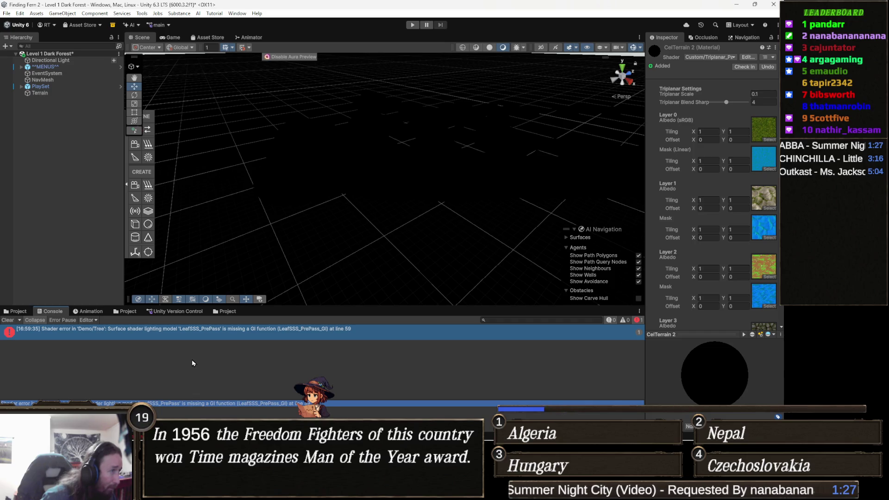
{"action": "double_click", "coordinate": [194, 330]}
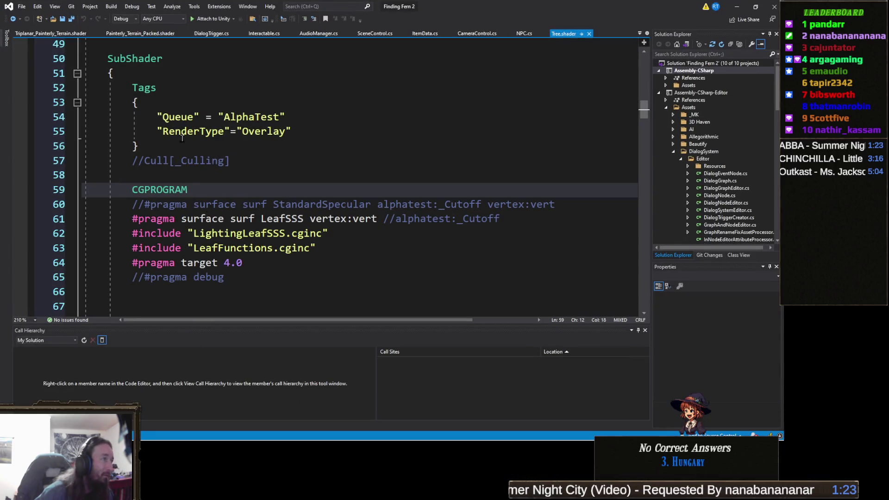
Step: Review the baseWorldNormal uses through the end of the triplanar terrain shader, then minimize Visual Studio
{"action": "left_click", "coordinate": [51, 34]}
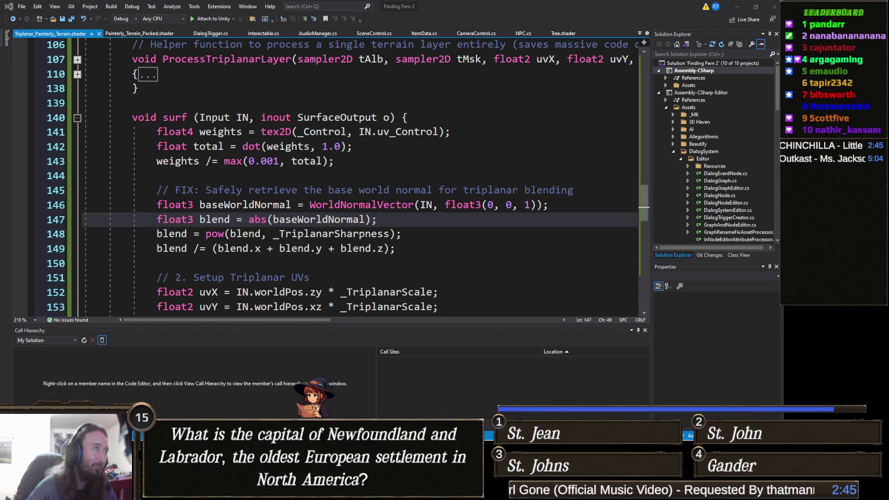
{"action": "left_click", "coordinate": [316, 220]}
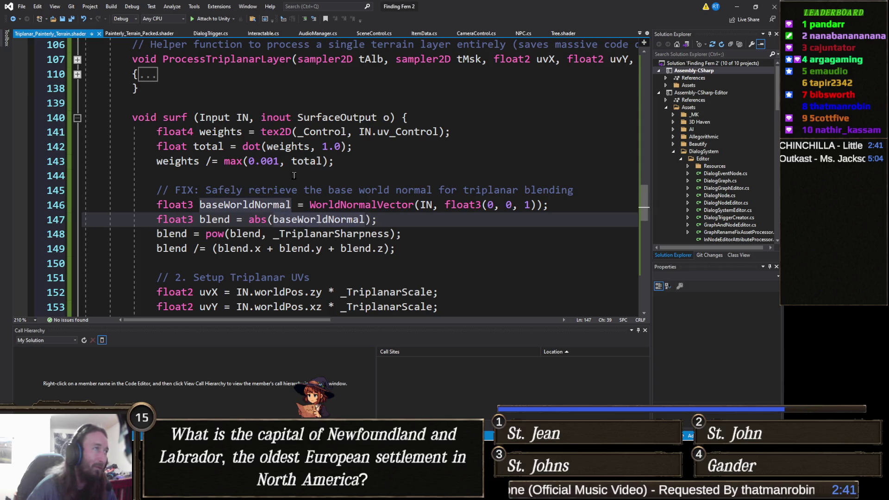
{"action": "scroll", "coordinate": [305, 181], "scroll_direction": "down", "scroll_amount": 3}
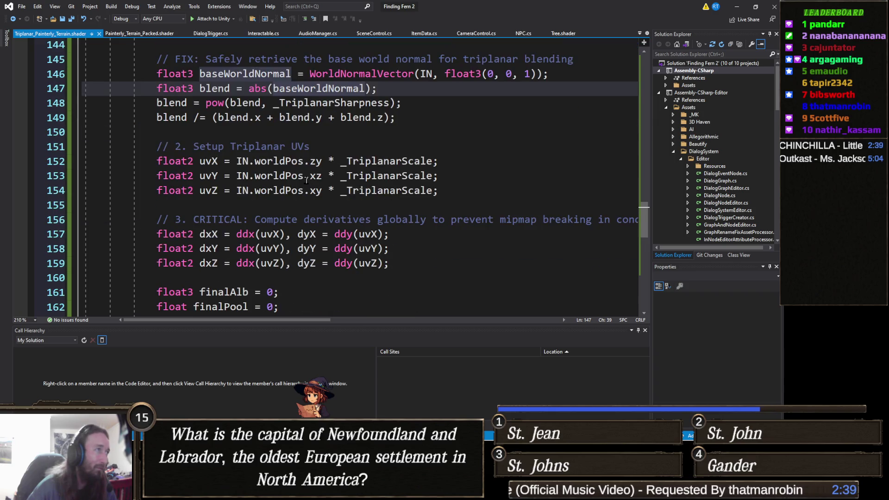
{"action": "scroll", "coordinate": [306, 180], "scroll_direction": "down", "scroll_amount": 2}
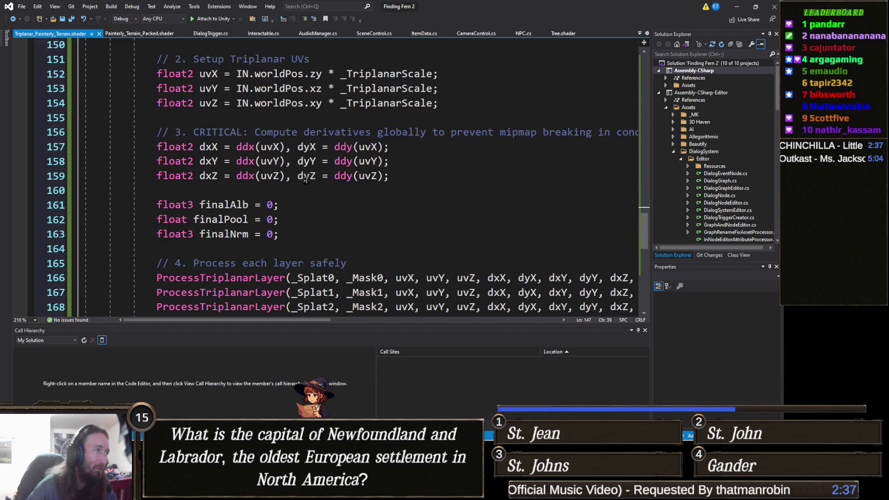
{"action": "scroll", "coordinate": [306, 181], "scroll_direction": "down", "scroll_amount": 5}
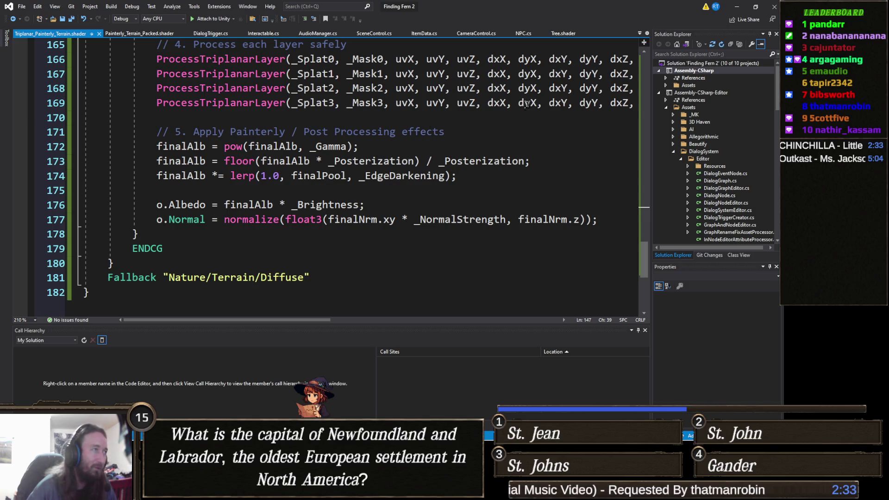
{"action": "left_click", "coordinate": [731, 9]}
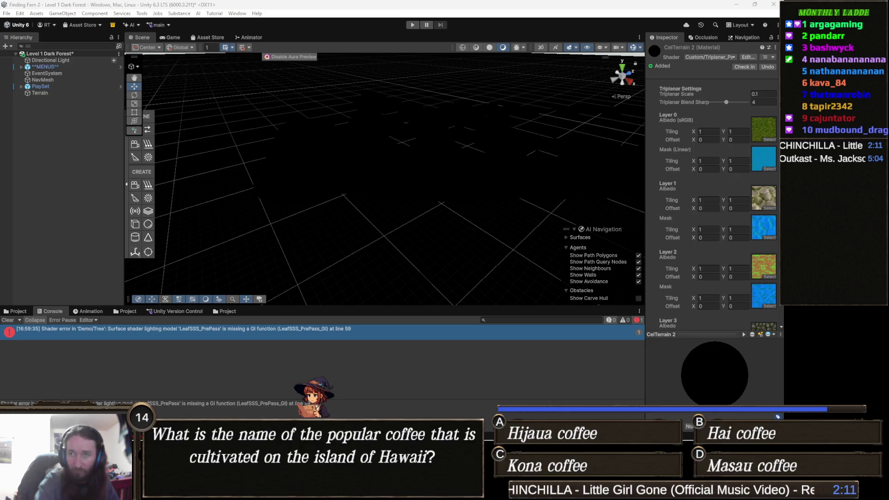
Step: Select the Terrain and snip a screenshot of its CelTerrain 2 material warning in Terrain Settings
{"action": "left_click", "coordinate": [40, 93]}
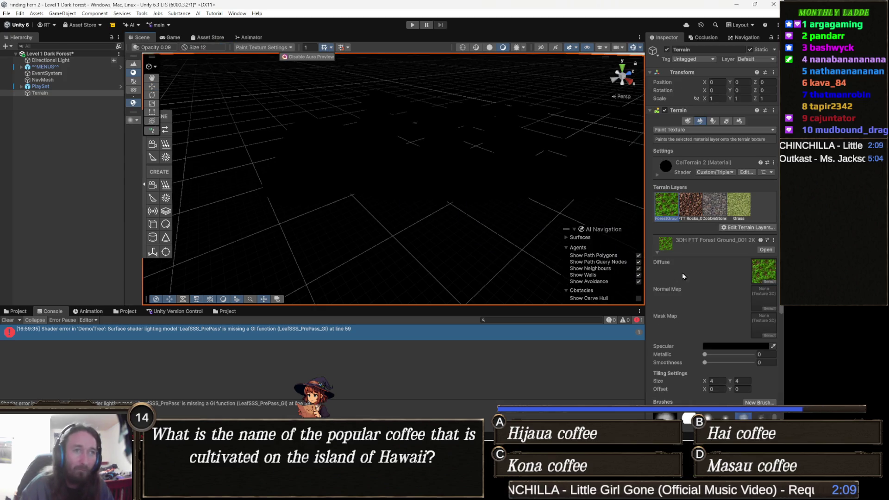
{"action": "left_click", "coordinate": [739, 120]}
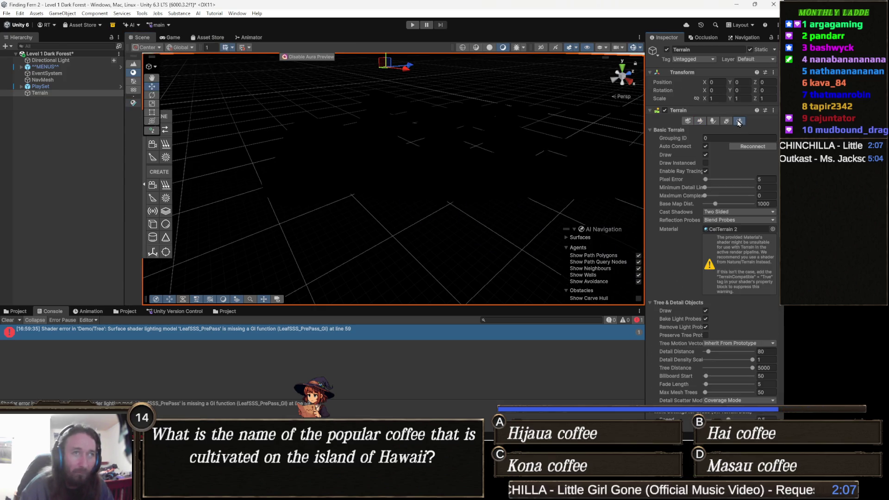
{"action": "key", "text": "super+shift+s"}
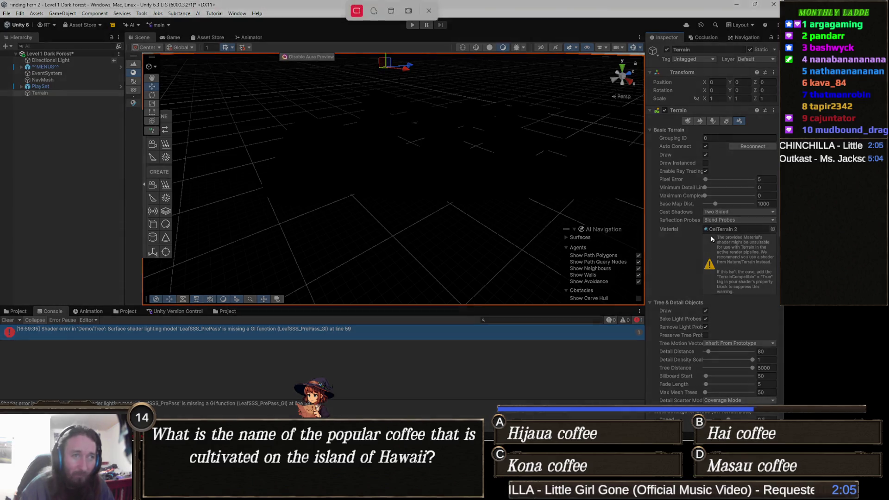
{"action": "mouse_move", "coordinate": [699, 223]}
{"action": "left_mouse_down"}
{"action": "mouse_move", "coordinate": [742, 279]}
{"action": "mouse_move", "coordinate": [778, 297]}
{"action": "left_mouse_up"}
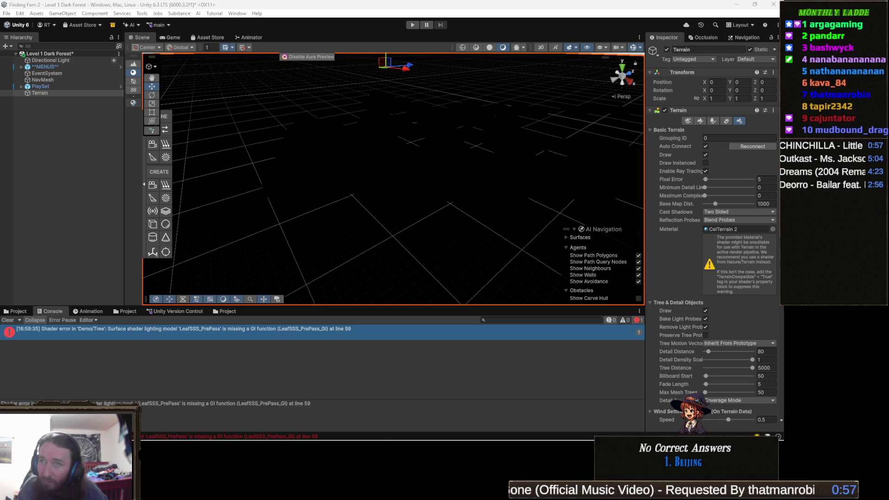
{"action": "mouse_move", "coordinate": [272, 434]}
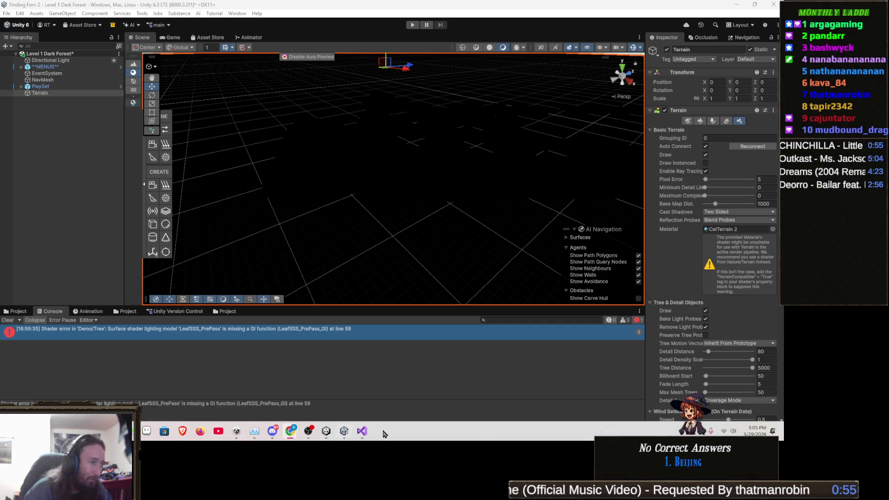
{"action": "left_click", "coordinate": [362, 431]}
Step: Add "TerrainCompatible" = "True" to the SubShader Tags, save, and check the result in Unity
{"action": "scroll", "coordinate": [342, 243], "scroll_direction": "up", "scroll_amount": 20}
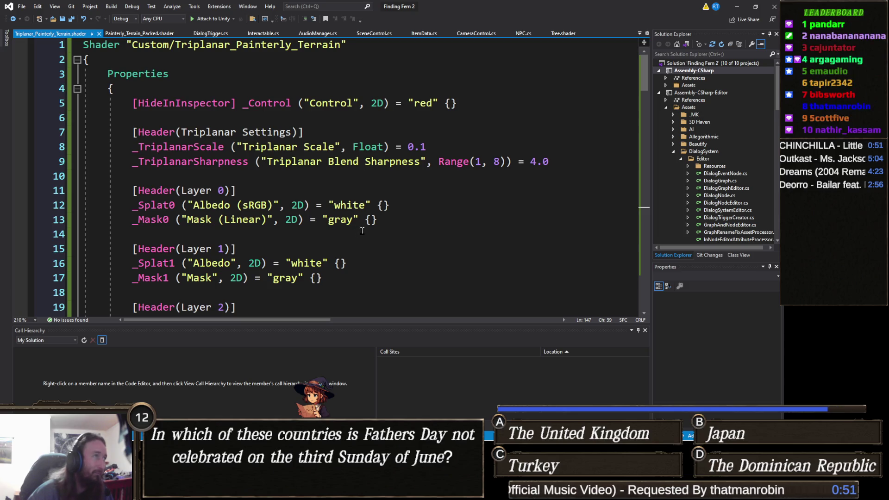
{"action": "scroll", "coordinate": [368, 234], "scroll_direction": "down", "scroll_amount": 7}
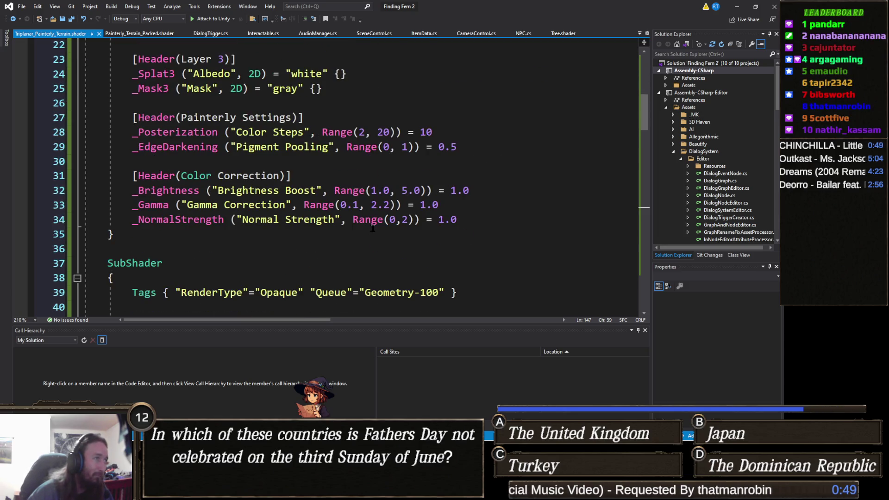
{"action": "scroll", "coordinate": [372, 230], "scroll_direction": "down", "scroll_amount": 3}
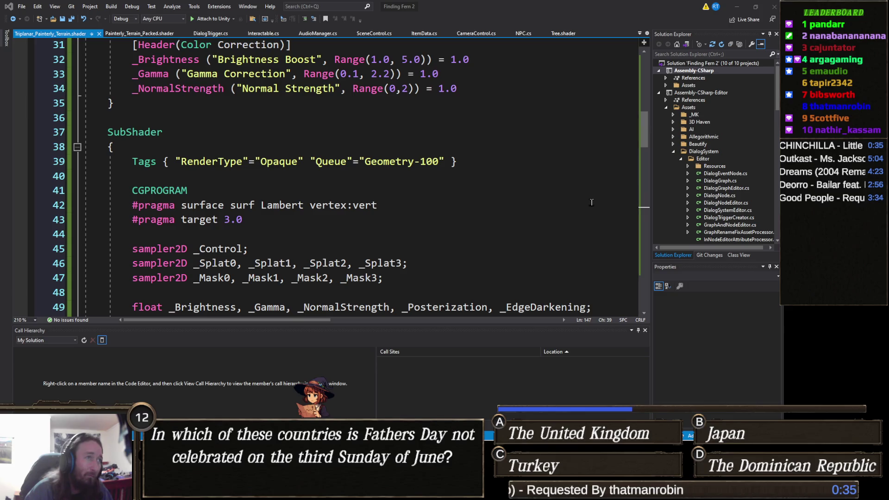
{"action": "left_click", "coordinate": [451, 162]}
{"action": "type", "text": "\"TerrainCompatible\" = \"True\""}
{"action": "left_click", "coordinate": [424, 217]}
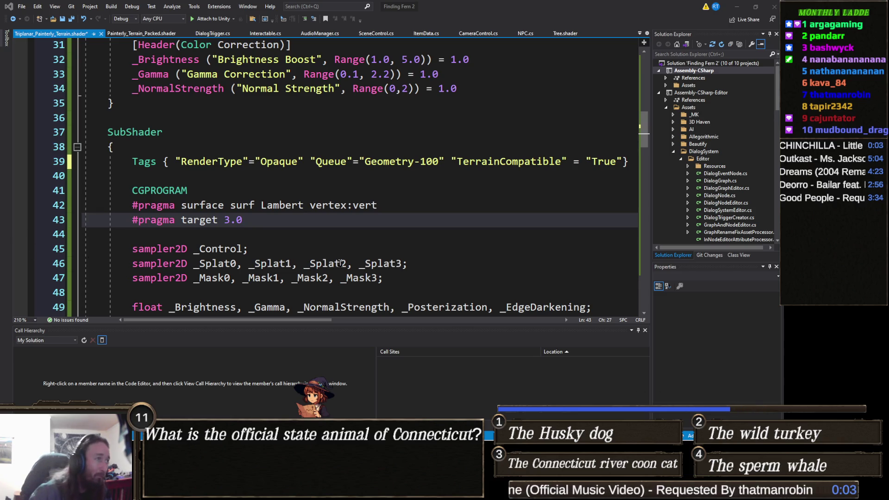
{"action": "left_click", "coordinate": [344, 249]}
{"action": "key", "text": "ctrl+s"}
{"action": "left_click", "coordinate": [737, 7]}
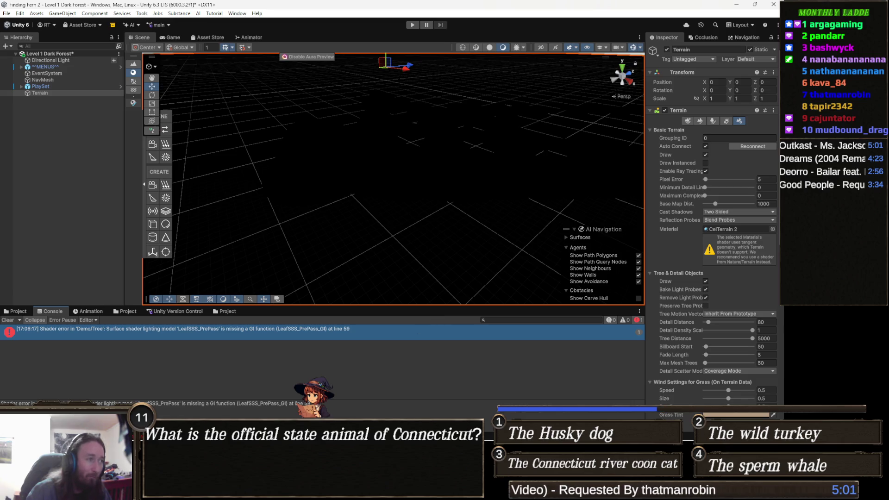
{"action": "key", "text": "alt+Tab"}
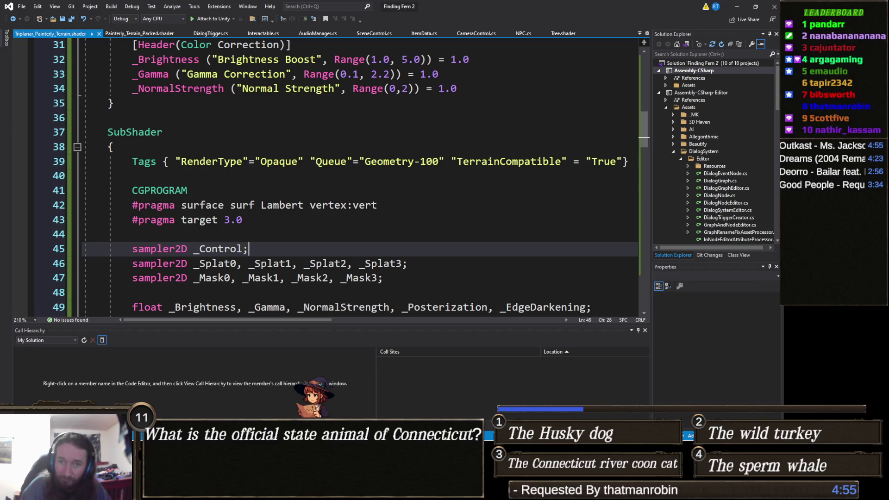
{"action": "key", "text": "alt+Tab"}
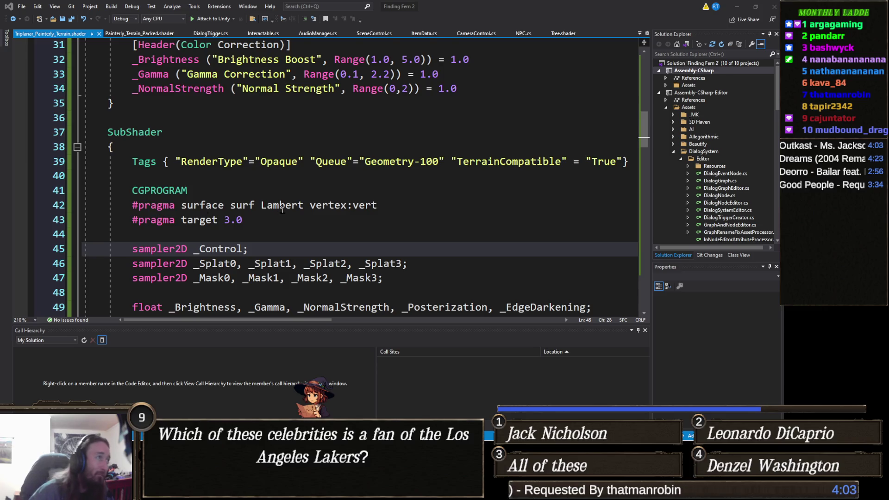
{"action": "scroll", "coordinate": [282, 208], "scroll_direction": "down", "scroll_amount": 3}
{"action": "scroll", "coordinate": [284, 231], "scroll_direction": "down", "scroll_amount": 2}
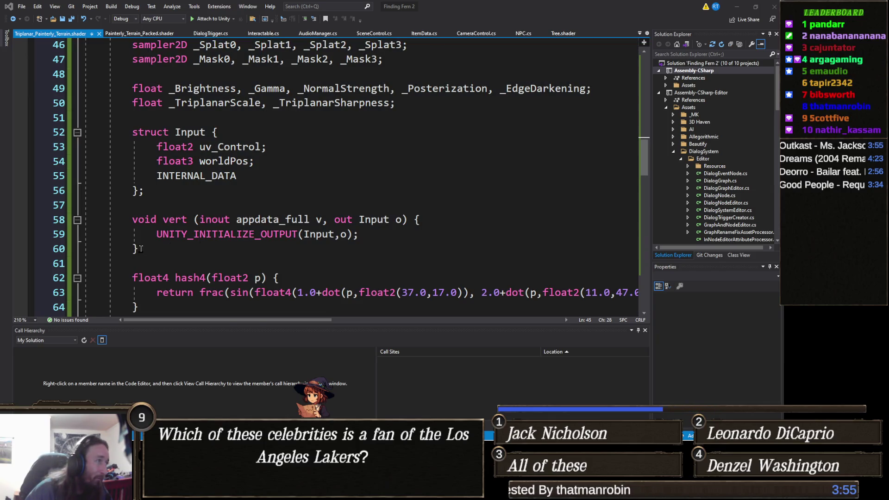
{"action": "mouse_move", "coordinate": [142, 249]}
{"action": "left_mouse_down"}
{"action": "mouse_move", "coordinate": [93, 249]}
{"action": "mouse_move", "coordinate": [43, 129]}
{"action": "left_mouse_up"}
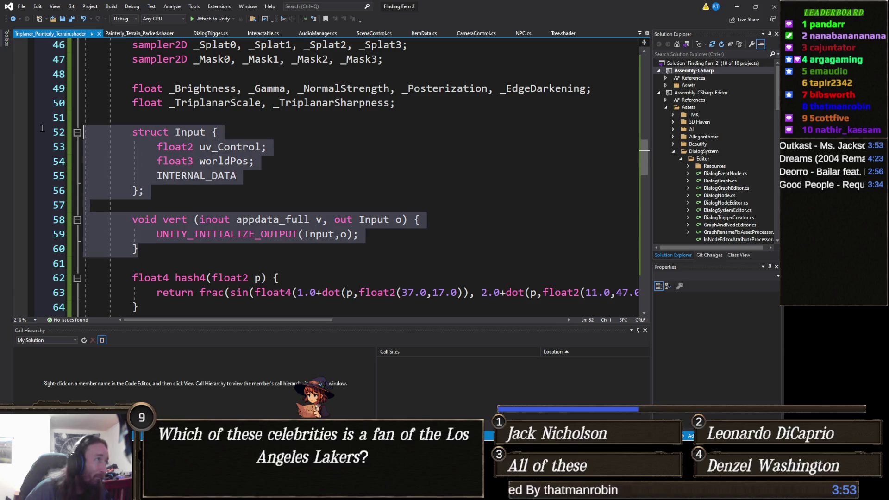
Step: Paste the Input struct with worldNormal and vert's o.uv_Control = v.texcoord, indenting struct Input
{"action": "type", "text": "struct Input {             float2 uv_Control; // The splatmap coordinates             float3 worldPos;             float3 worldNormal; // Required for built-in terrain lighting             INTERNAL_DATA         };          void vert (inout appdata_full v, out Input o) {             UNITY_INITIALIZE_OUTPUT(Input, o);             // This line ensures the built-in terrain system sends the right UVs             o.uv_Control = v.texcoord;         }"}
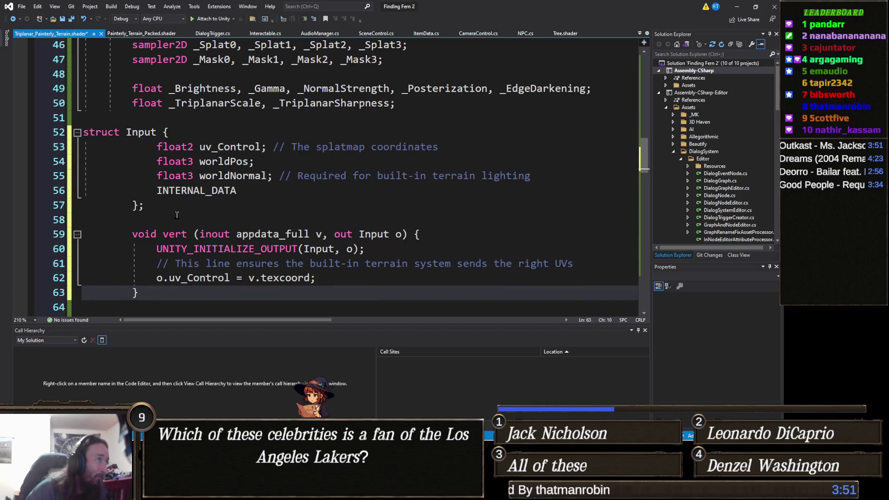
{"action": "left_click", "coordinate": [85, 132]}
{"action": "key", "text": "Tab"}
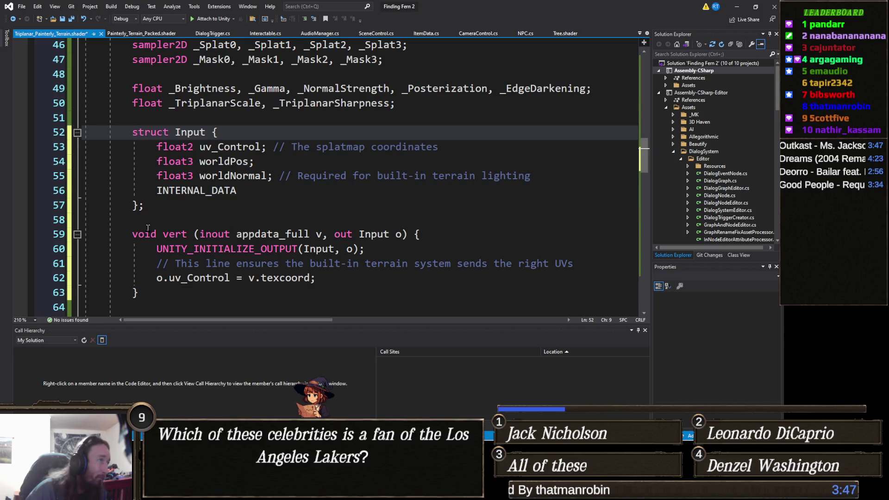
{"action": "scroll", "coordinate": [249, 222], "scroll_direction": "down", "scroll_amount": 3}
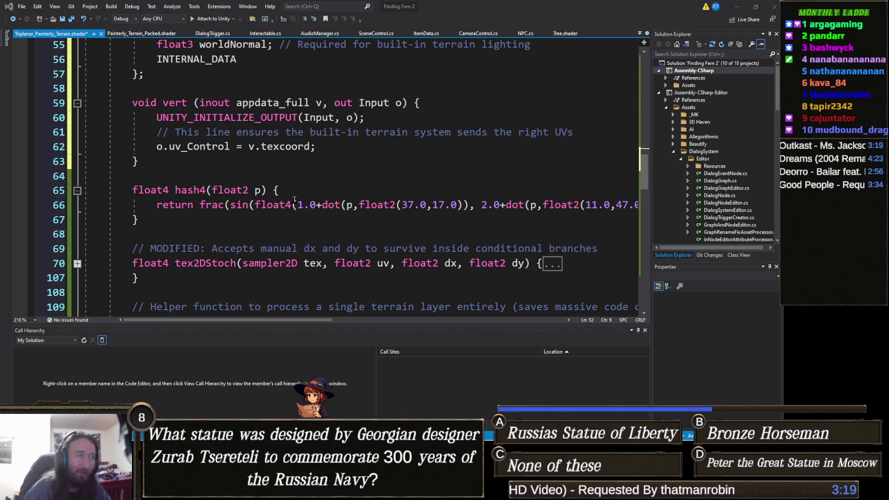
{"action": "scroll", "coordinate": [280, 189], "scroll_direction": "down", "scroll_amount": 6}
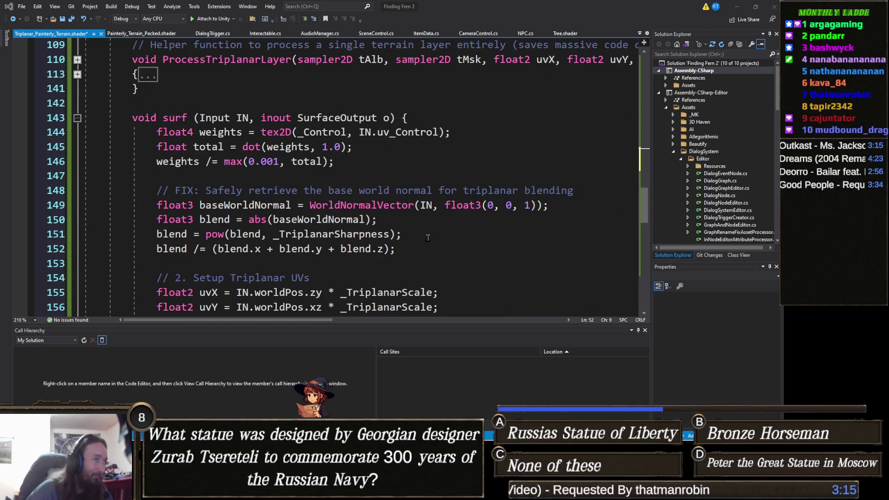
Step: Replace surf's weights and blend code with the commented version, delete the stray comment, and save
{"action": "mouse_move", "coordinate": [406, 250]}
{"action": "left_mouse_down"}
{"action": "mouse_move", "coordinate": [153, 146]}
{"action": "mouse_move", "coordinate": [147, 134]}
{"action": "left_mouse_up"}
{"action": "type", "text": "// Retrieve weights             float4 weights = tex2D(_Control, IN.uv_Control);             float total = dot(weights, 1.0);             weights /= max(0.001, total);              // Use the built-in world normal (fixed)             float3 baseWorldNormal = WorldNormalVector(IN, float3(0, 0, 1));             float3 blend = abs(baseWorldNormal);             // Apply sharpness to the blend             blend = pow(blend, _TriplanarSharpness);             blend /= (blend.x + blend.y + blend.z);"}
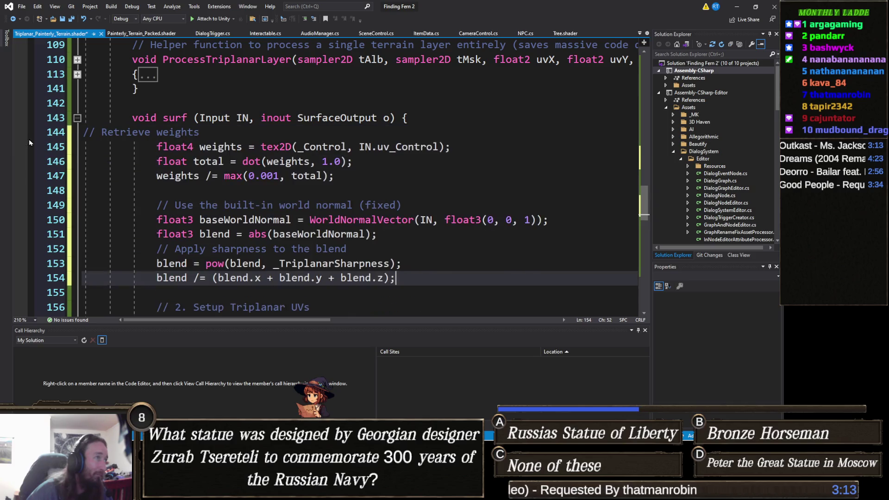
{"action": "left_click", "coordinate": [92, 133]}
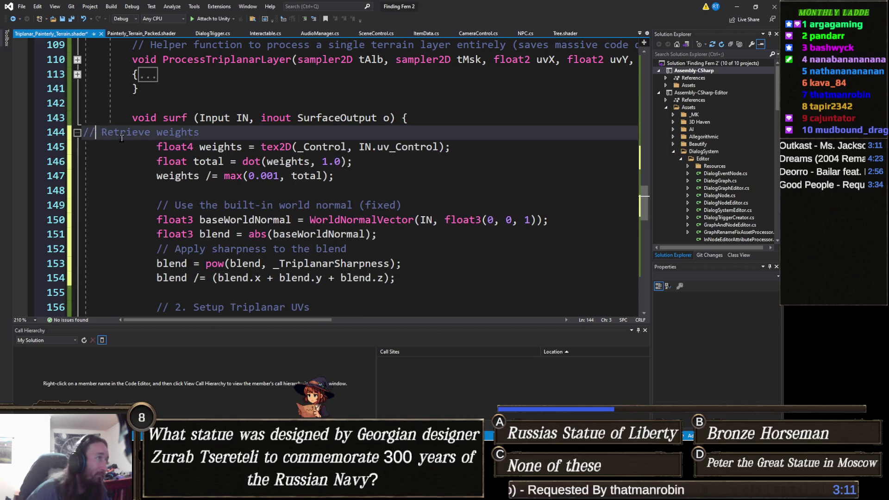
{"action": "left_click", "coordinate": [44, 134]}
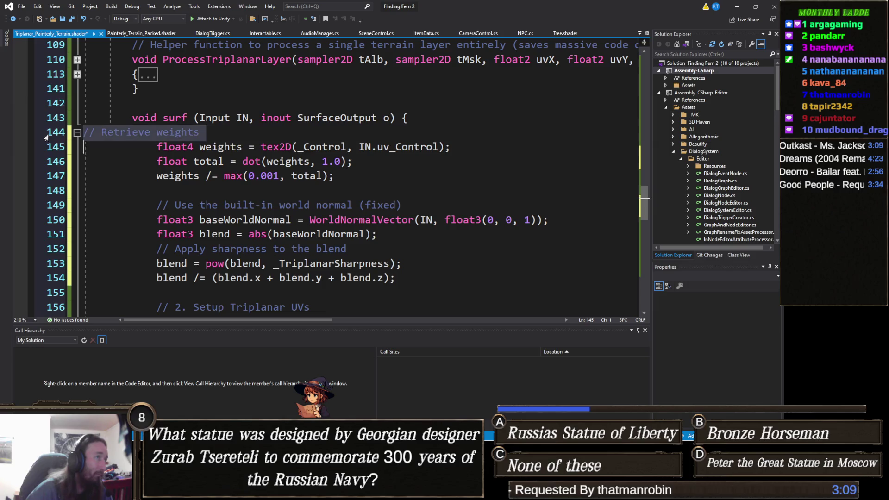
{"action": "key", "text": "Delete"}
{"action": "key", "text": "ctrl+s"}
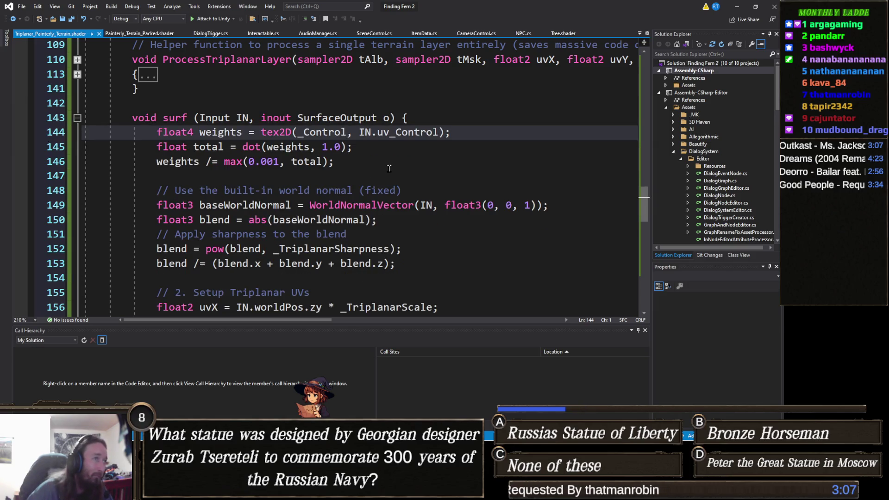
{"action": "key", "text": "alt+Tab"}
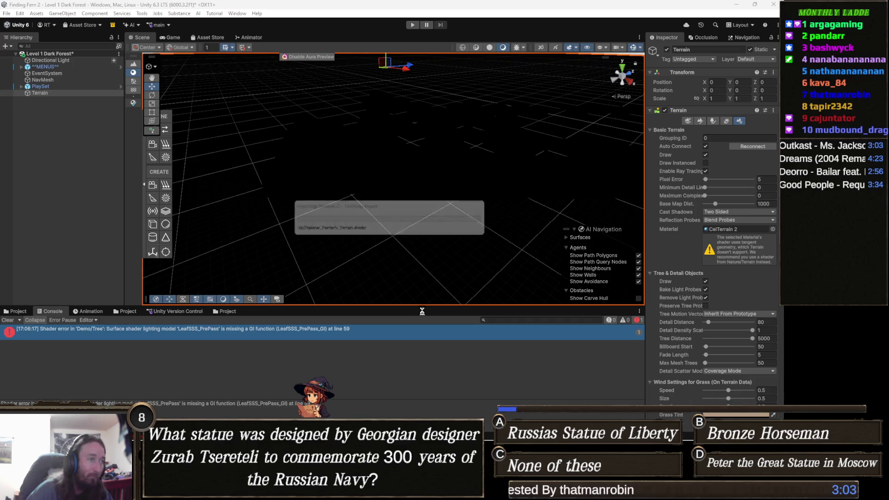
Step: In Paint Texture, inspect the CobbleStone and forest ground layers, then open Edit Terrain Layers
{"action": "mouse_move", "coordinate": [418, 294]}
{"action": "left_mouse_down"}
{"action": "mouse_move", "coordinate": [382, 252]}
{"action": "mouse_move", "coordinate": [406, 297]}
{"action": "mouse_move", "coordinate": [362, 210]}
{"action": "mouse_move", "coordinate": [343, 192]}
{"action": "mouse_move", "coordinate": [189, 224]}
{"action": "mouse_move", "coordinate": [370, 195]}
{"action": "left_mouse_up"}
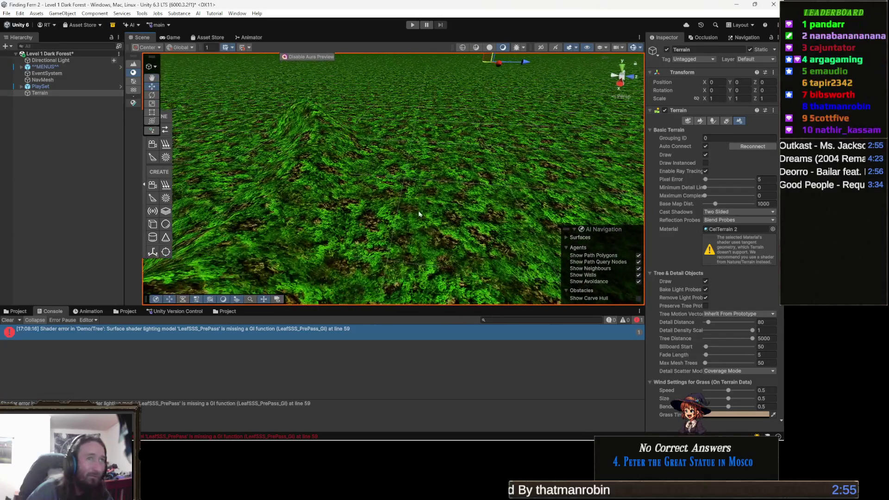
{"action": "left_click", "coordinate": [699, 124]}
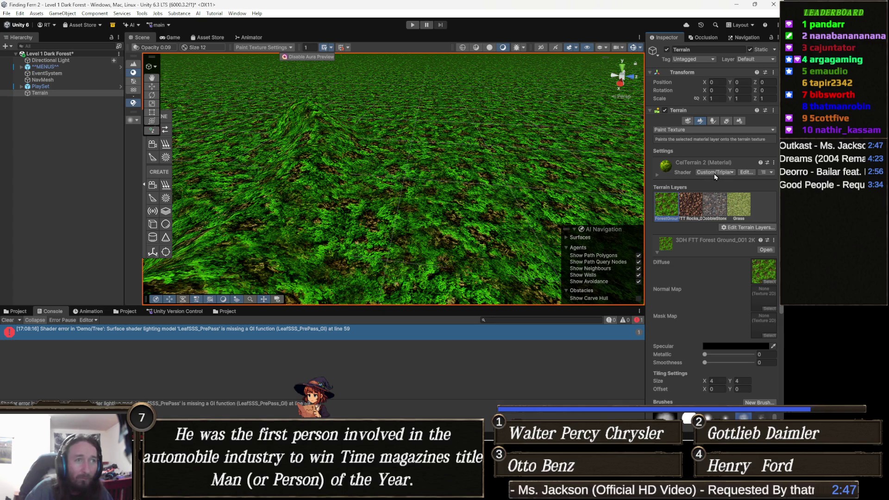
{"action": "left_click", "coordinate": [715, 207]}
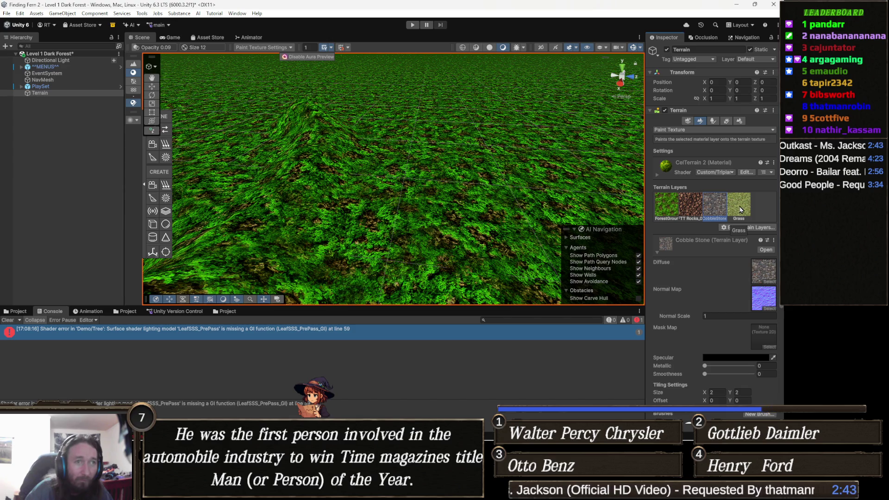
{"action": "left_click", "coordinate": [664, 212]}
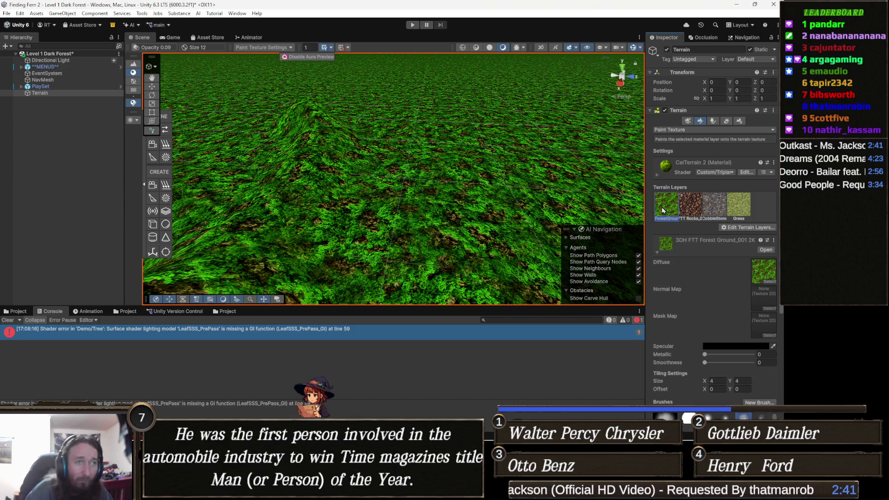
{"action": "left_click", "coordinate": [759, 228]}
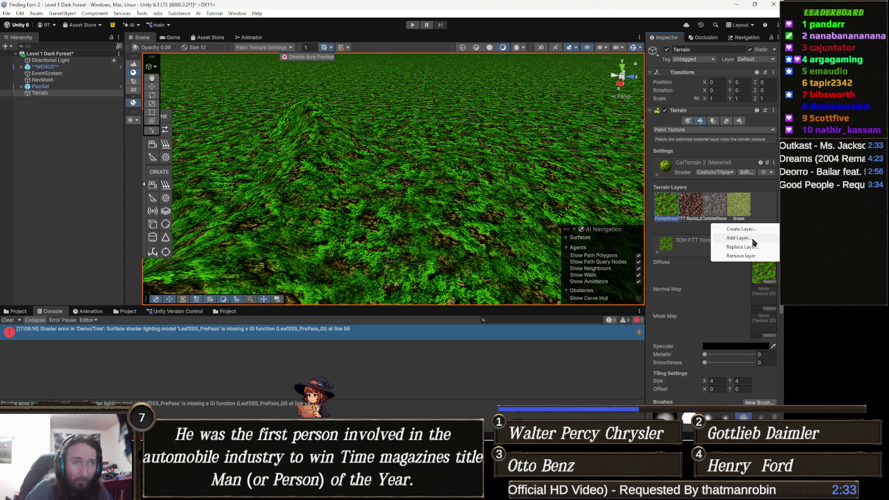
Step: Choose Replace Layer and preview the rock layers on the terrain
{"action": "left_click", "coordinate": [753, 248]}
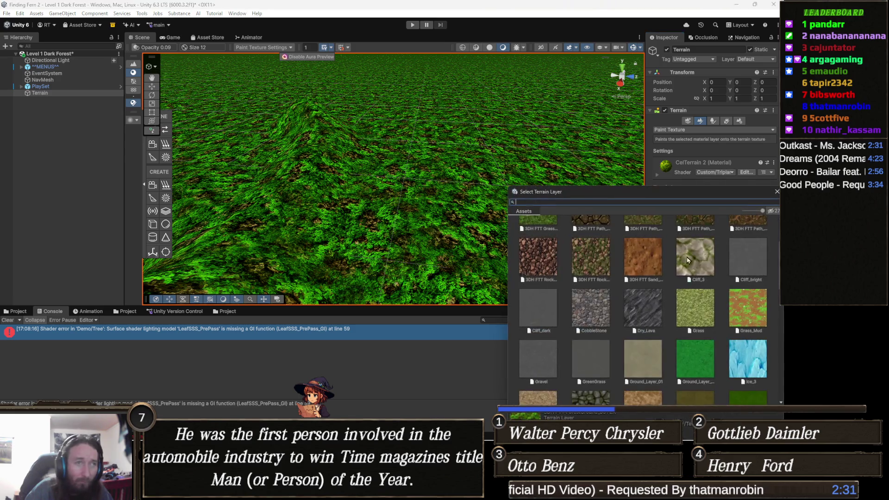
{"action": "left_click", "coordinate": [604, 259]}
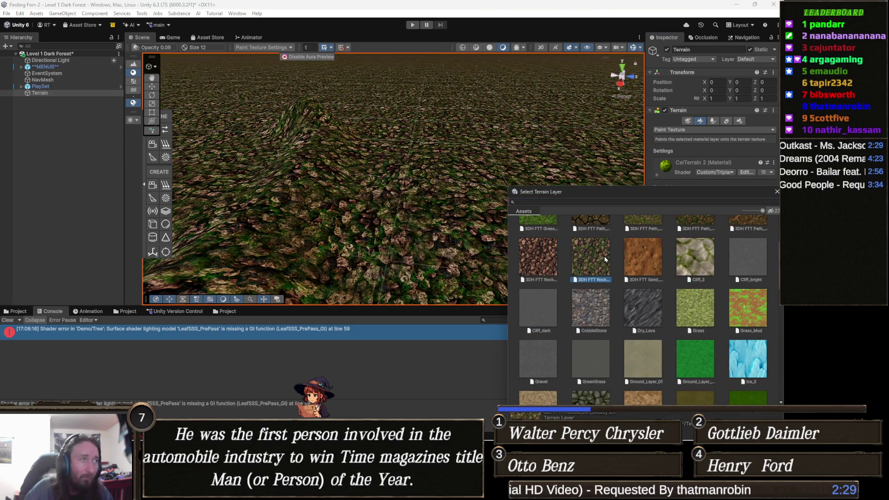
{"action": "left_click", "coordinate": [642, 257]}
{"action": "left_click", "coordinate": [606, 260]}
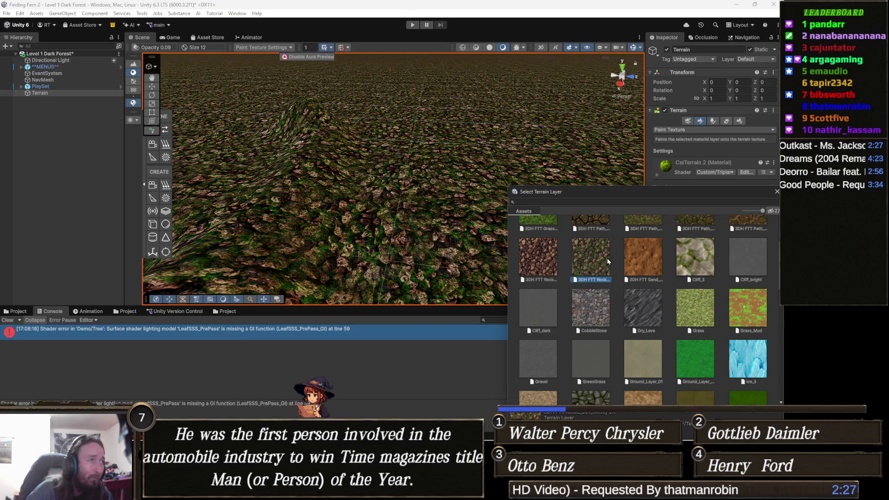
Step: Step through Cliff_3, CobbleStone, Gravel, Ice_3 and layer_ground03, then confirm the green Ground_Layer
{"action": "scroll", "coordinate": [224, 179], "scroll_direction": "up", "scroll_amount": 5}
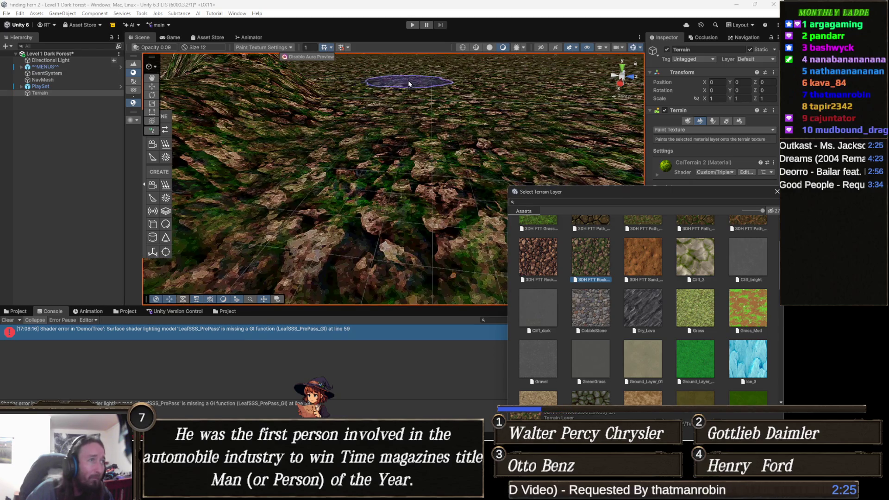
{"action": "key", "text": "Right"}
{"action": "key", "text": "Right"}
{"action": "key", "text": "Right"}
{"action": "scroll", "coordinate": [649, 272], "scroll_direction": "up", "scroll_amount": 3}
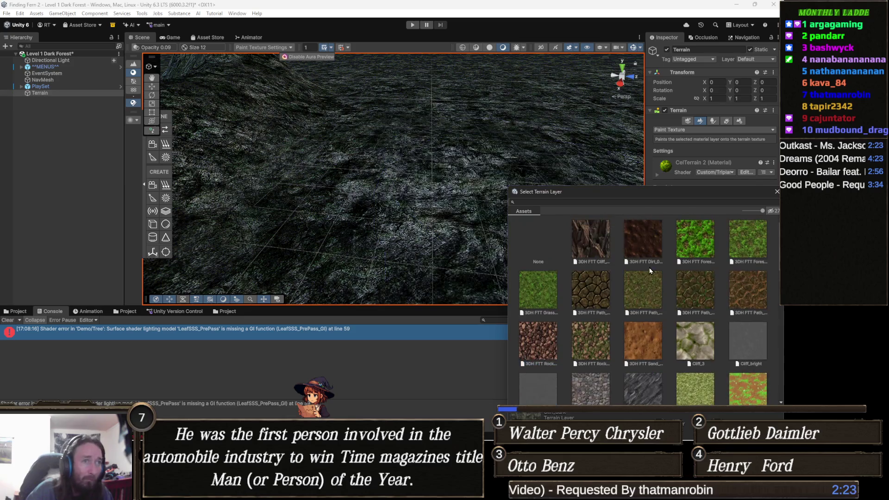
{"action": "key", "text": "Right"}
{"action": "key", "text": "Right"}
{"action": "key", "text": "Right"}
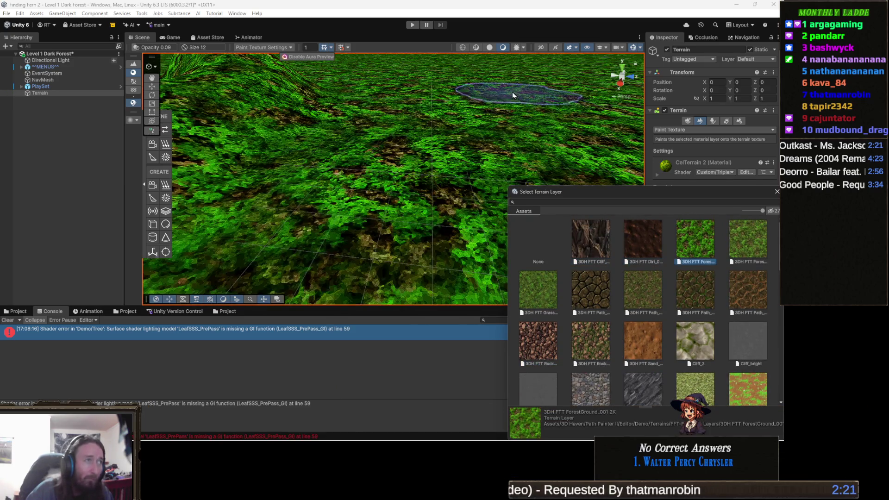
{"action": "key", "text": "Right"}
{"action": "key", "text": "Right"}
{"action": "key", "text": "Right"}
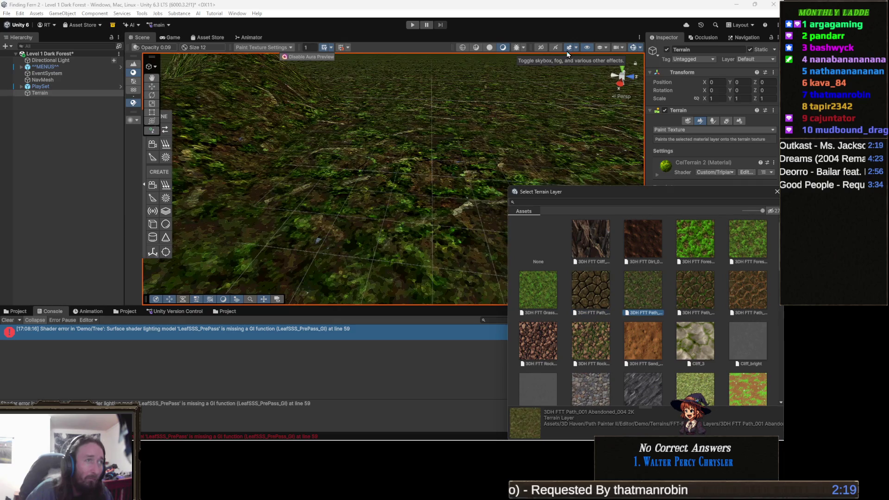
{"action": "key", "text": "Right"}
{"action": "key", "text": "Right"}
{"action": "key", "text": "Right"}
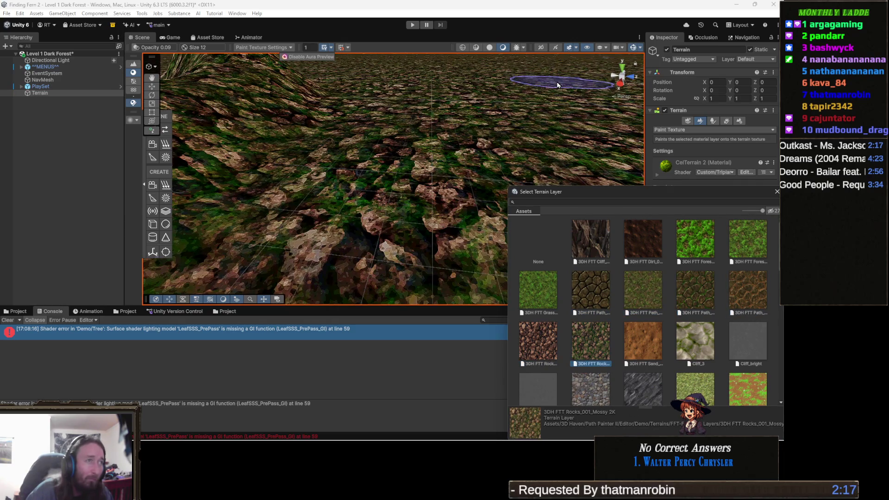
{"action": "key", "text": "Right"}
{"action": "key", "text": "Right"}
{"action": "key", "text": "Right"}
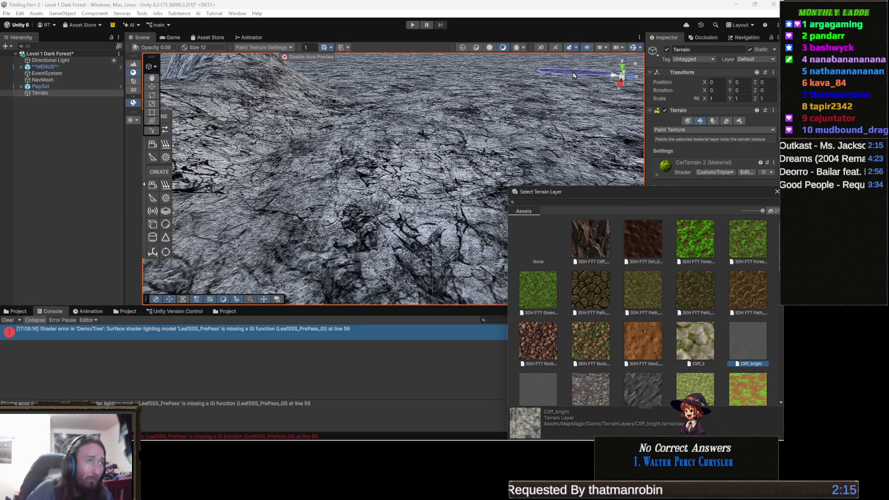
{"action": "key", "text": "Right"}
{"action": "key", "text": "Right"}
{"action": "key", "text": "Right"}
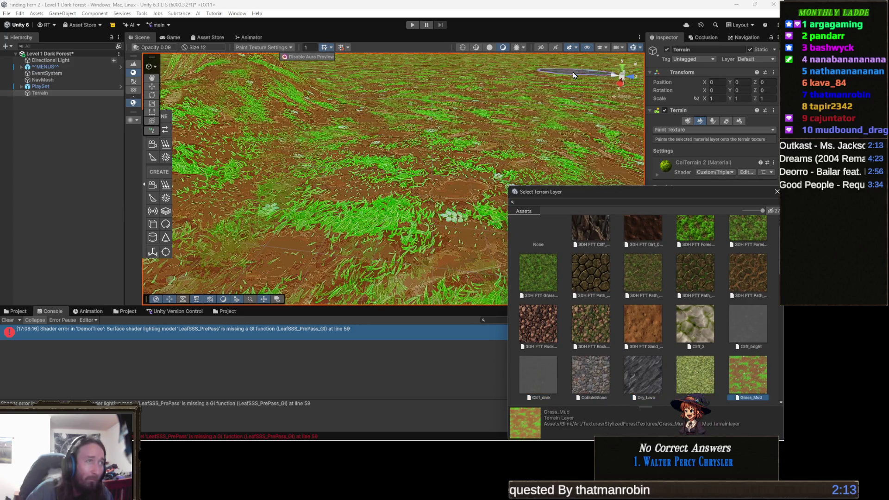
{"action": "key", "text": "Right"}
{"action": "key", "text": "Right"}
{"action": "key", "text": "Right"}
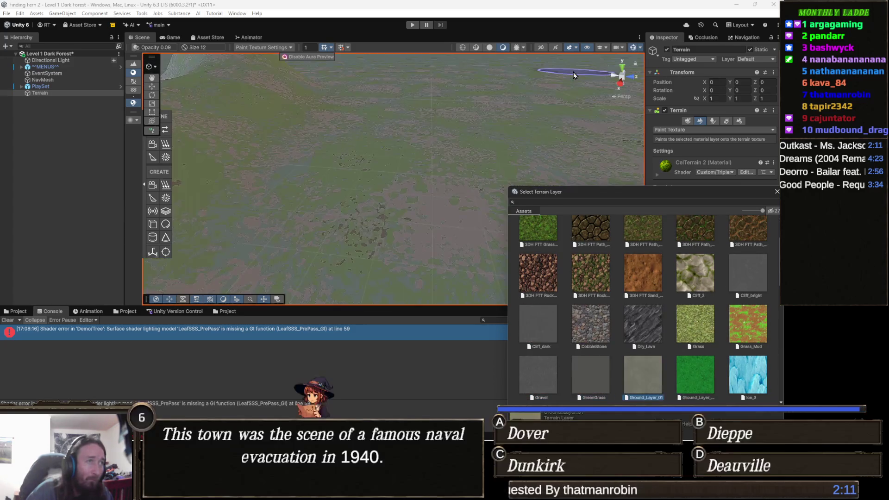
{"action": "key", "text": "Right"}
{"action": "key", "text": "Right"}
{"action": "key", "text": "Right"}
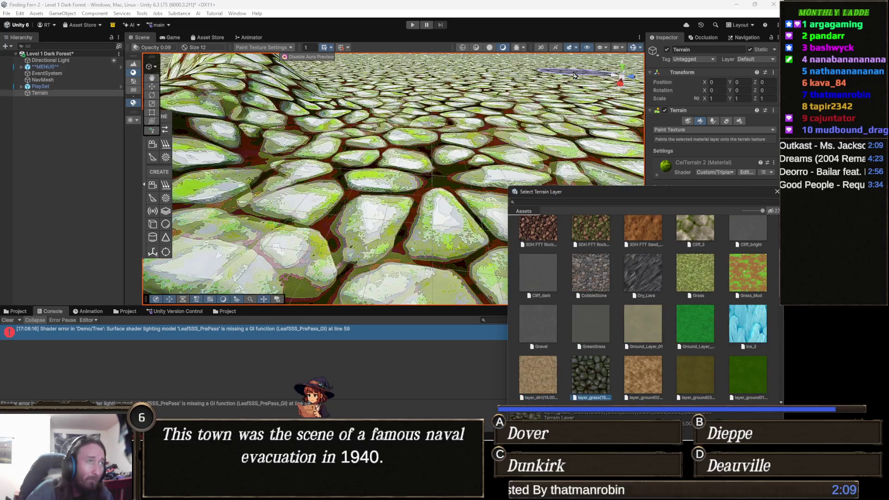
{"action": "key", "text": "Right"}
{"action": "key", "text": "Left"}
{"action": "key", "text": "Left"}
{"action": "key", "text": "Left"}
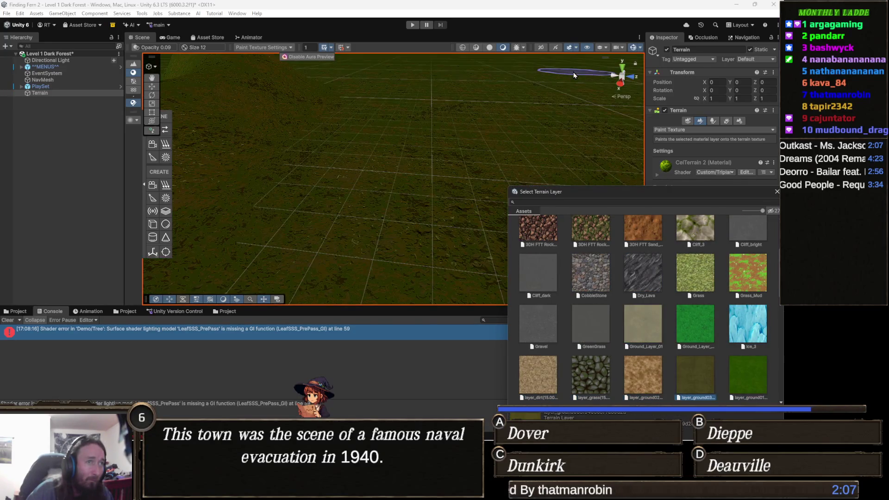
{"action": "key", "text": "Left"}
{"action": "key", "text": "Left"}
{"action": "key", "text": "Left"}
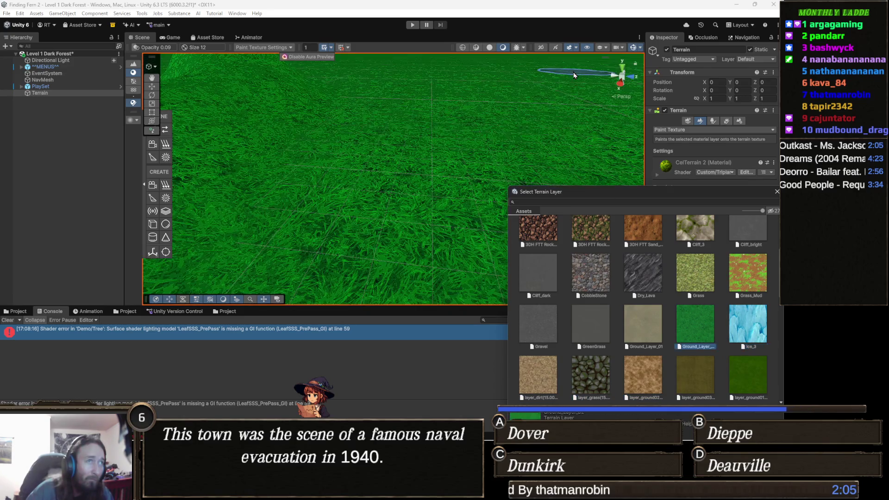
{"action": "key", "text": "Return"}
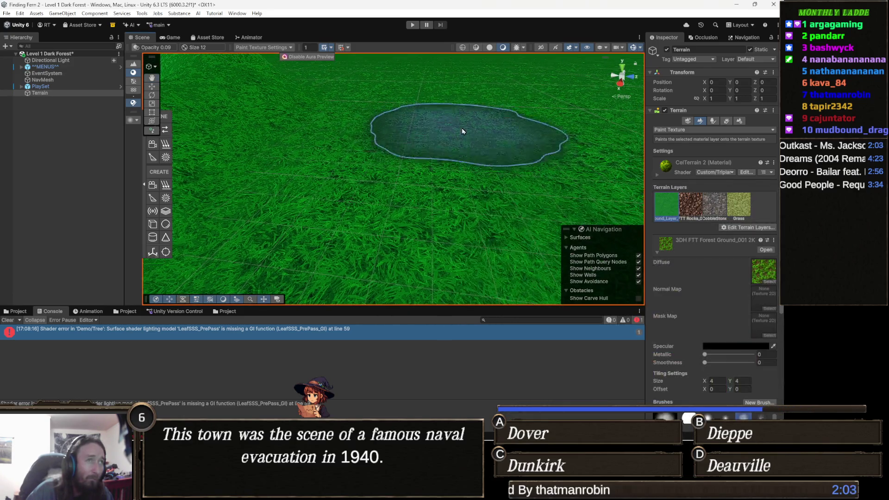
Step: Orbit the Scene view around the green terrain's hills, then switch to Visual Studio
{"action": "scroll", "coordinate": [418, 131], "scroll_direction": "down", "scroll_amount": 5}
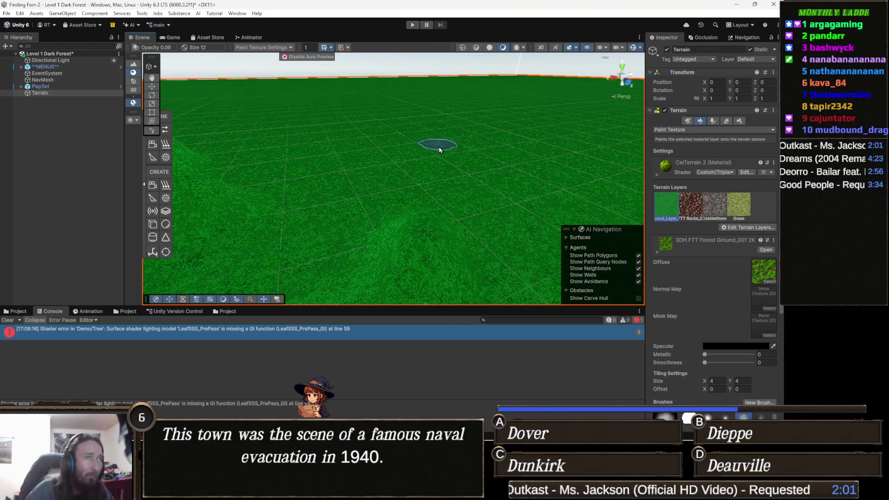
{"action": "mouse_move", "coordinate": [295, 172]}
{"action": "left_mouse_down"}
{"action": "mouse_move", "coordinate": [375, 134]}
{"action": "mouse_move", "coordinate": [556, 145]}
{"action": "mouse_move", "coordinate": [454, 149]}
{"action": "mouse_move", "coordinate": [558, 124]}
{"action": "mouse_move", "coordinate": [540, 145]}
{"action": "mouse_move", "coordinate": [408, 139]}
{"action": "mouse_move", "coordinate": [451, 155]}
{"action": "left_mouse_up"}
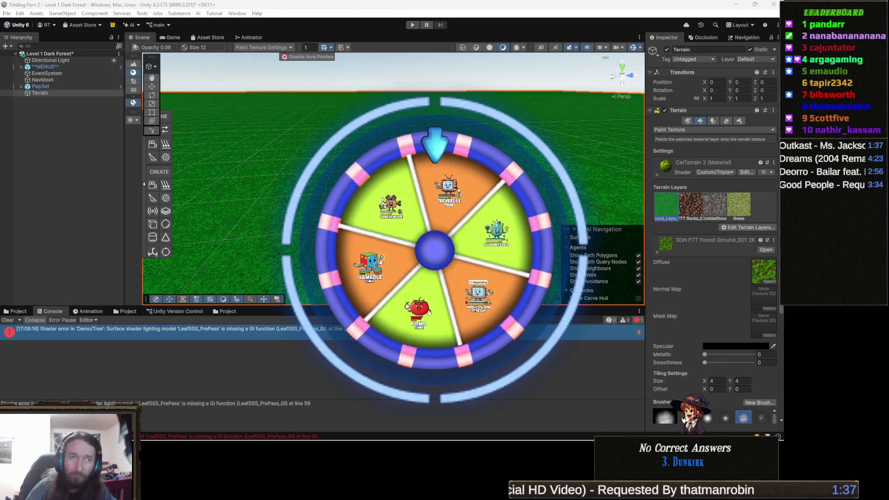
{"action": "mouse_move", "coordinate": [495, 146]}
{"action": "left_mouse_down"}
{"action": "mouse_move", "coordinate": [462, 192]}
{"action": "mouse_move", "coordinate": [343, 166]}
{"action": "mouse_move", "coordinate": [341, 158]}
{"action": "mouse_move", "coordinate": [375, 150]}
{"action": "left_mouse_up"}
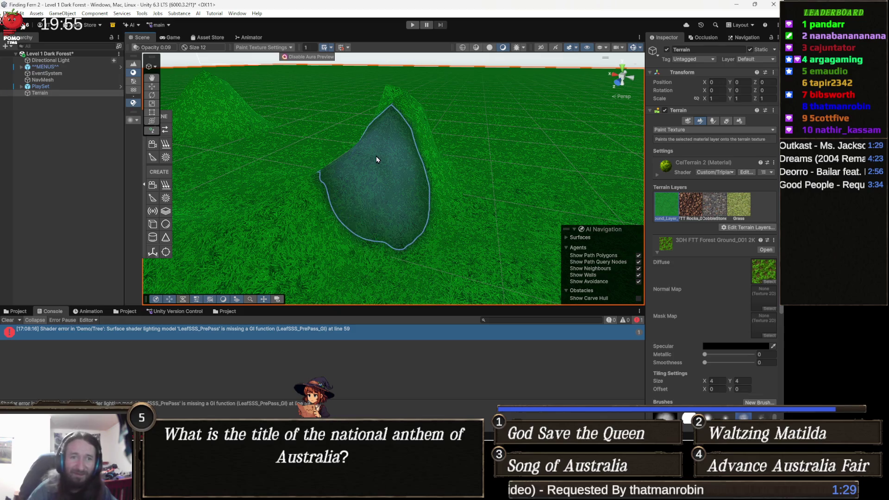
{"action": "mouse_move", "coordinate": [351, 198]}
{"action": "left_mouse_down"}
{"action": "mouse_move", "coordinate": [393, 213]}
{"action": "mouse_move", "coordinate": [444, 196]}
{"action": "mouse_move", "coordinate": [452, 204]}
{"action": "mouse_move", "coordinate": [421, 218]}
{"action": "mouse_move", "coordinate": [474, 226]}
{"action": "left_mouse_up"}
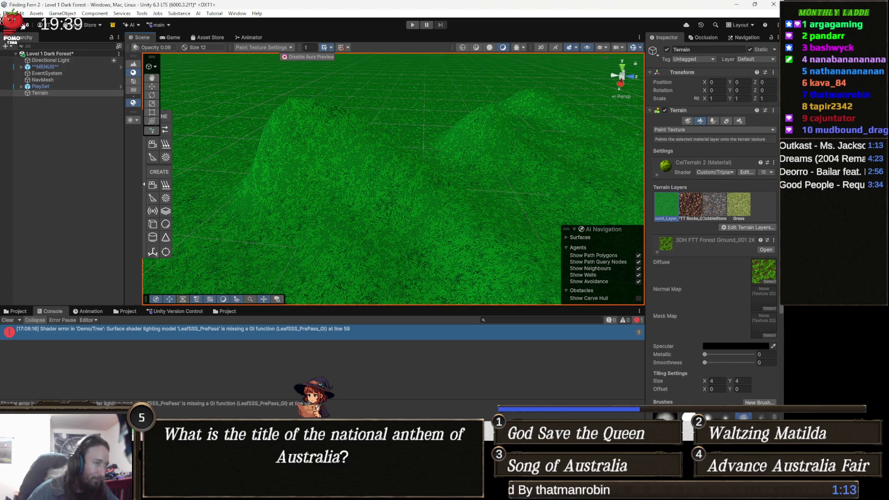
{"action": "key", "text": "alt+Tab"}
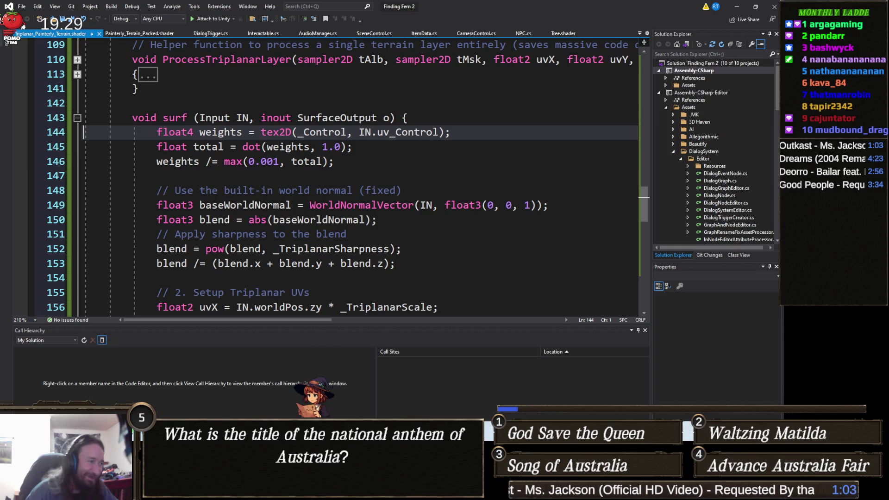
Step: Bring the Cinemadle Chrome window to the front from the taskbar
{"action": "mouse_move", "coordinate": [290, 431]}
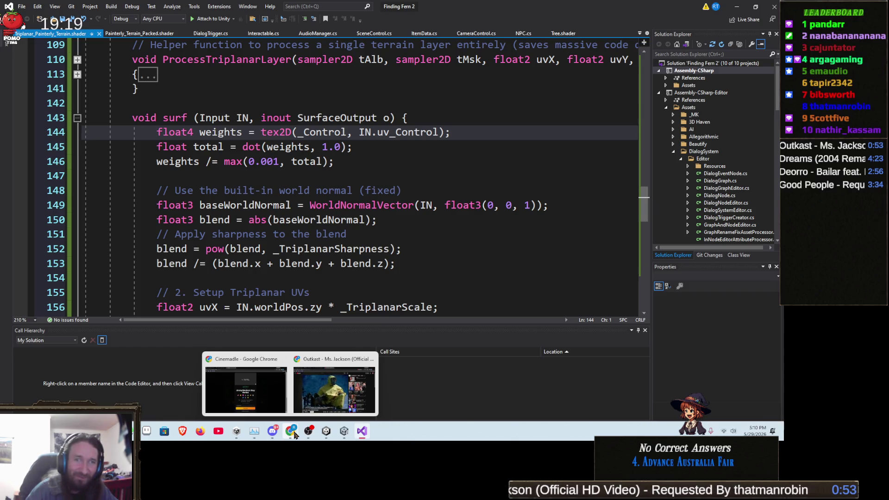
{"action": "left_click", "coordinate": [229, 406]}
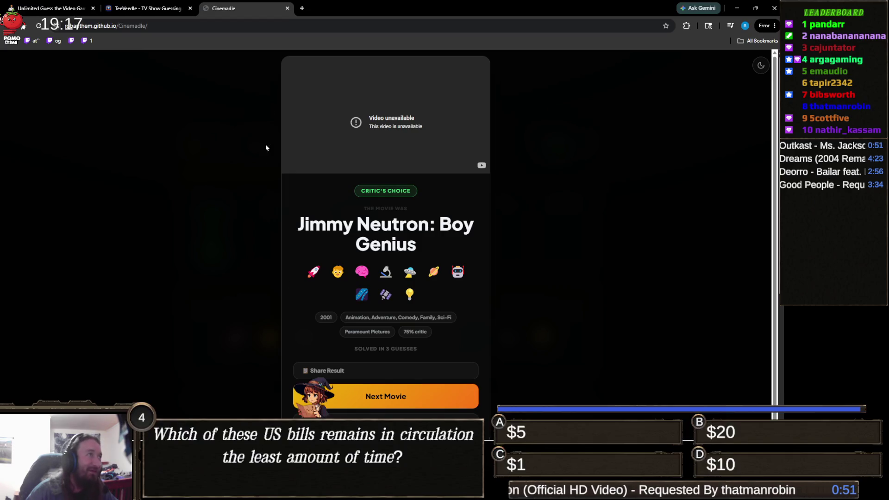
Step: Flip between the TeeVeedle and Cinemadle tabs, ending on TeeVeedle's TV show puzzle
{"action": "left_click", "coordinate": [166, 10]}
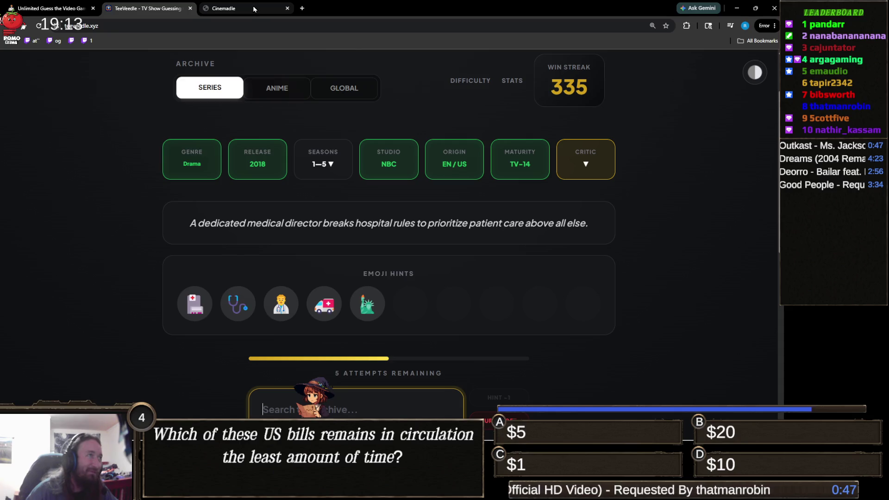
{"action": "left_click", "coordinate": [254, 9]}
{"action": "left_click", "coordinate": [140, 10]}
{"action": "left_click", "coordinate": [250, 10]}
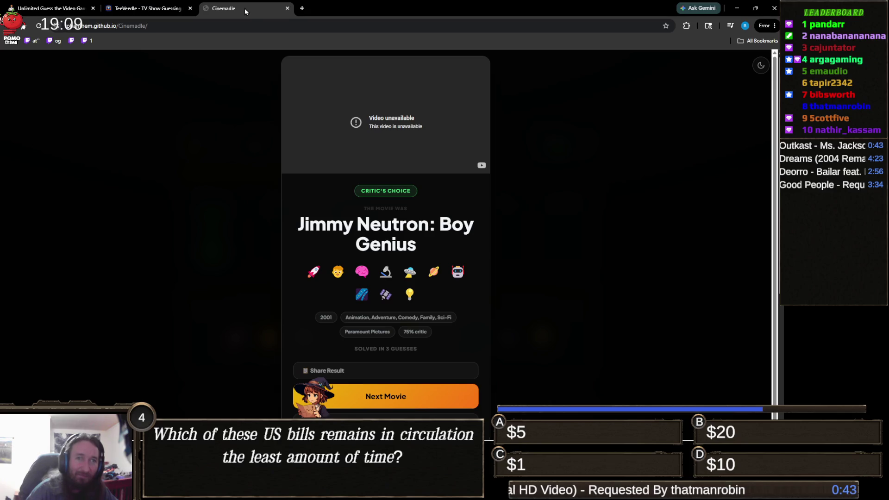
{"action": "left_click", "coordinate": [155, 6]}
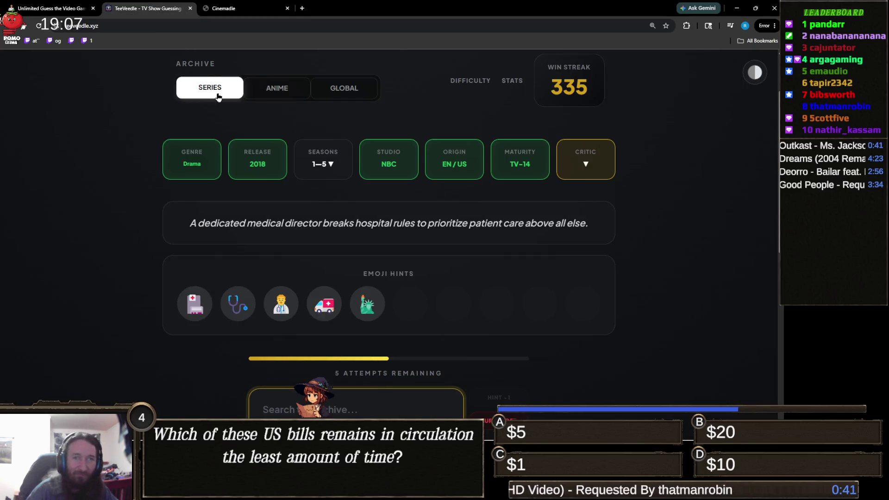
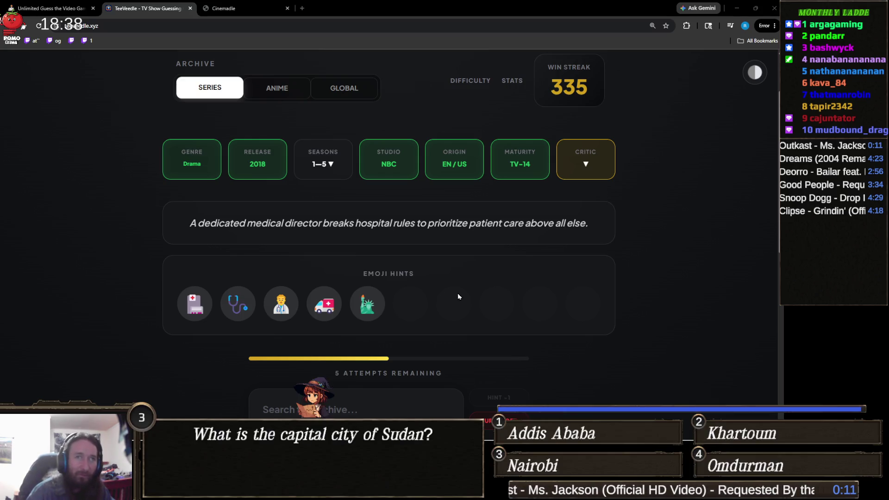
Step: Review the Drama/2018/NBC clue cards and five emoji hints, then focus the archive search box
{"action": "scroll", "coordinate": [424, 293], "scroll_direction": "down", "scroll_amount": 2}
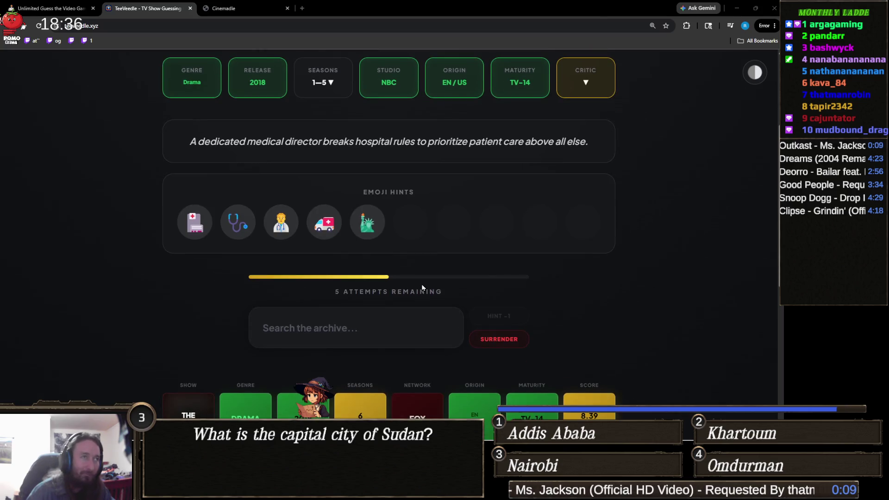
{"action": "scroll", "coordinate": [380, 295], "scroll_direction": "up", "scroll_amount": 2}
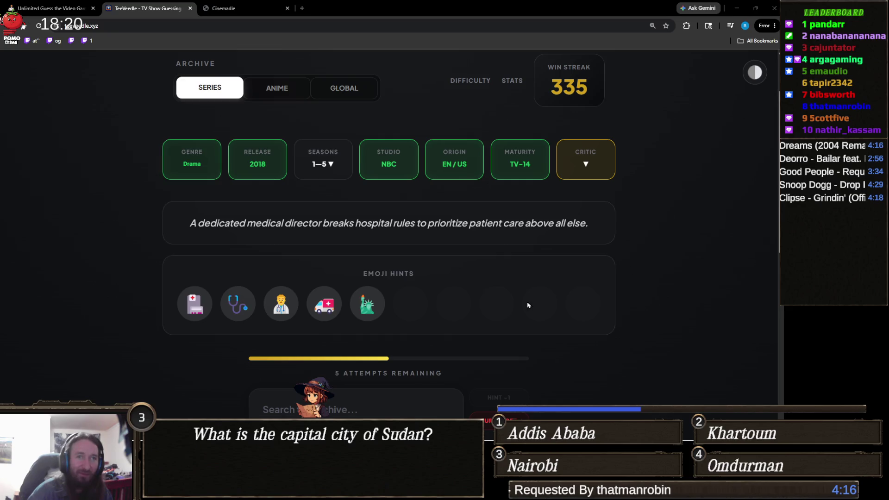
{"action": "scroll", "coordinate": [378, 355], "scroll_direction": "down", "scroll_amount": 2}
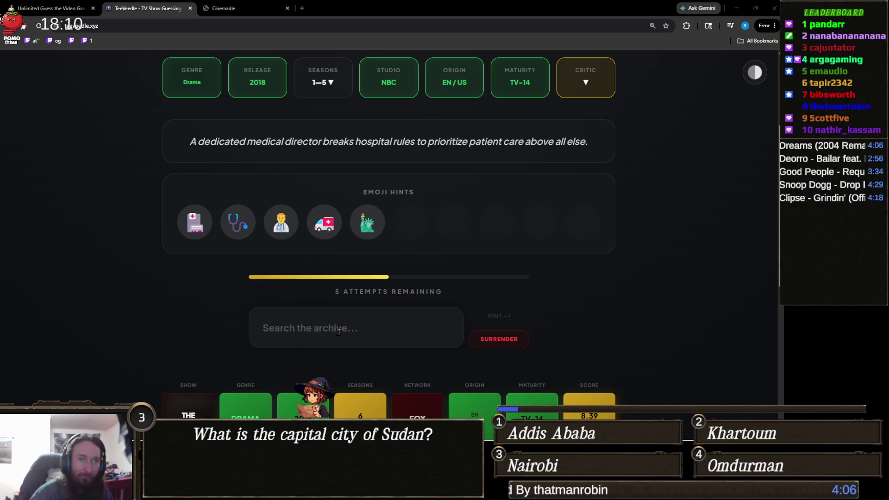
{"action": "left_click", "coordinate": [345, 320]}
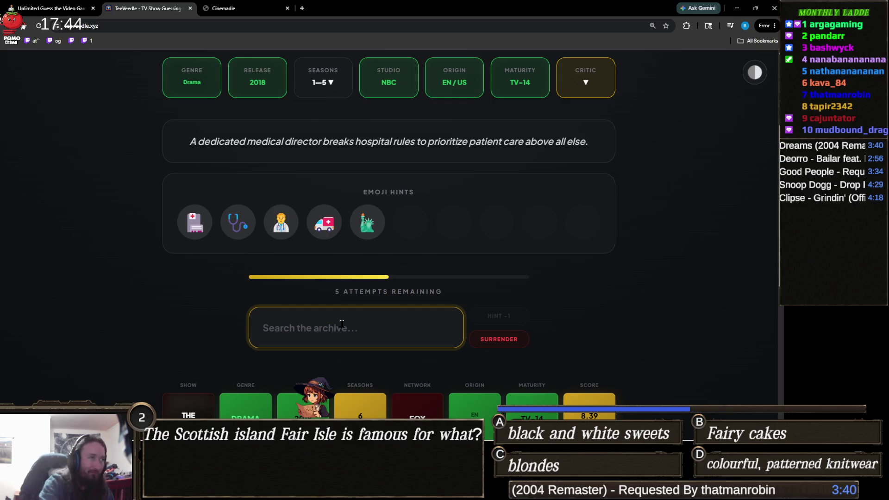
Step: Search 'med' and browse the suggested show titles
{"action": "type", "text": "med"}
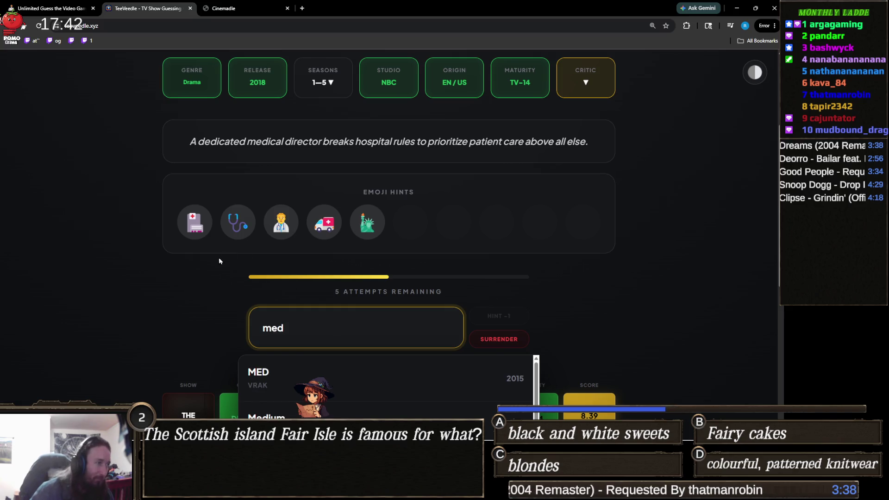
{"action": "scroll", "coordinate": [115, 275], "scroll_direction": "down", "scroll_amount": 3}
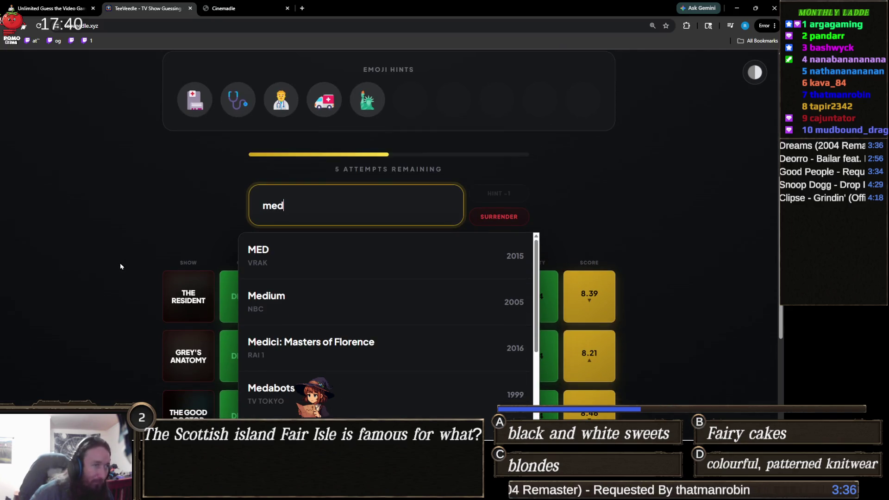
{"action": "scroll", "coordinate": [266, 261], "scroll_direction": "down", "scroll_amount": 1}
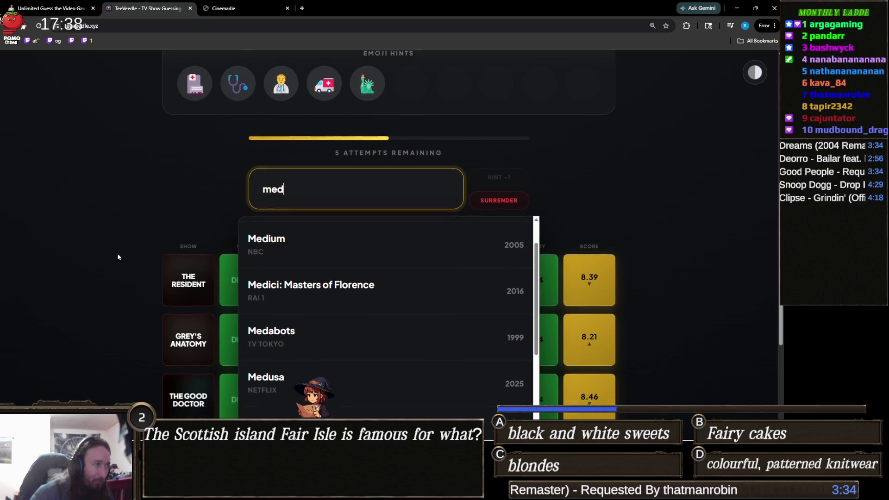
{"action": "scroll", "coordinate": [120, 256], "scroll_direction": "down", "scroll_amount": 2}
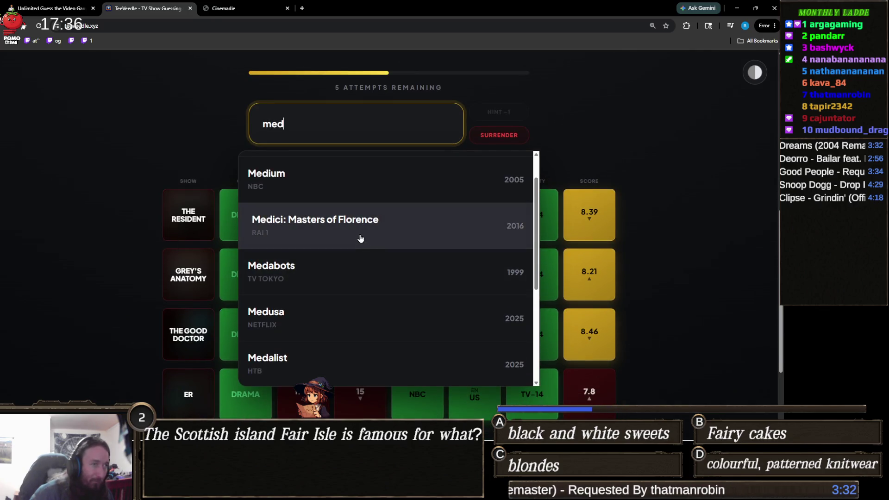
{"action": "scroll", "coordinate": [360, 238], "scroll_direction": "down", "scroll_amount": 2}
{"action": "scroll", "coordinate": [356, 231], "scroll_direction": "down", "scroll_amount": 2}
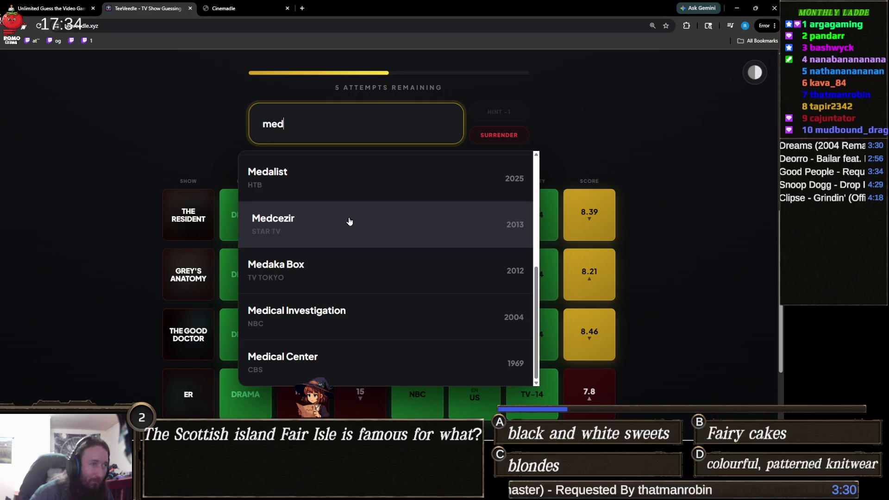
{"action": "scroll", "coordinate": [347, 221], "scroll_direction": "down", "scroll_amount": 2}
{"action": "scroll", "coordinate": [122, 244], "scroll_direction": "up", "scroll_amount": 4}
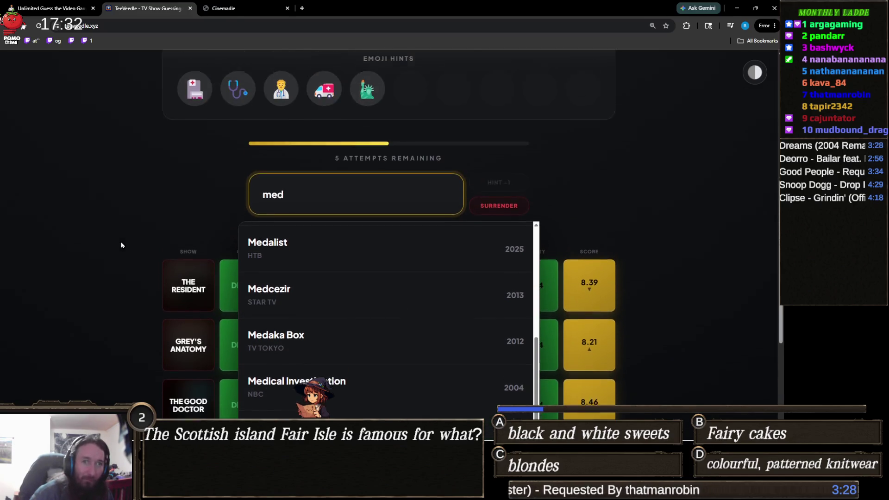
Step: Narrow the search to 'medic', browse Medic and Medical Center results, and select the text
{"action": "type", "text": "ic"}
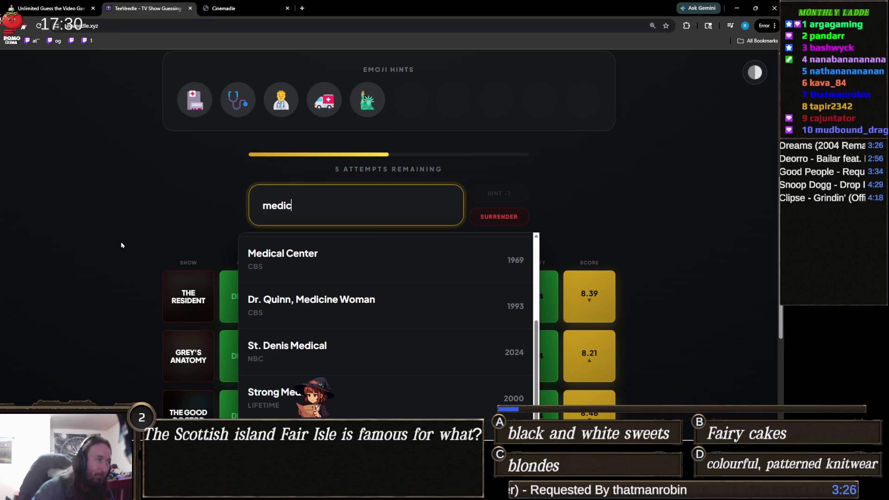
{"action": "scroll", "coordinate": [122, 245], "scroll_direction": "down", "scroll_amount": 1}
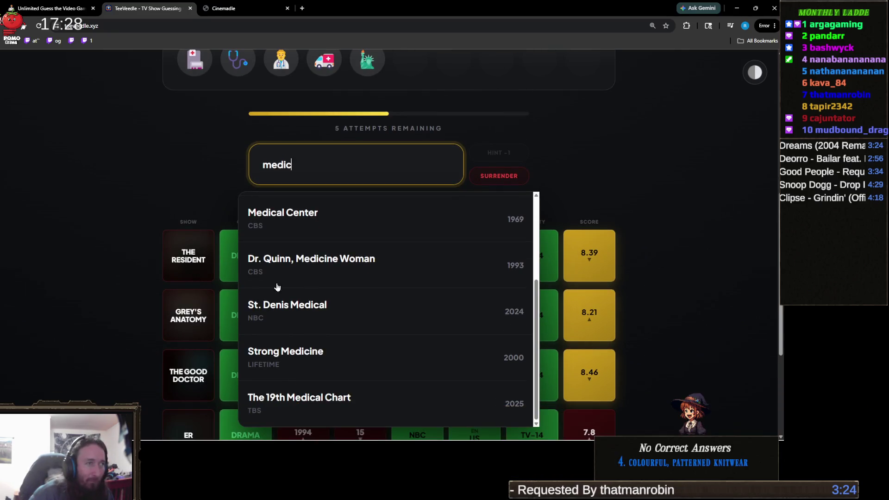
{"action": "scroll", "coordinate": [364, 253], "scroll_direction": "down", "scroll_amount": 3}
{"action": "scroll", "coordinate": [329, 250], "scroll_direction": "up", "scroll_amount": 5}
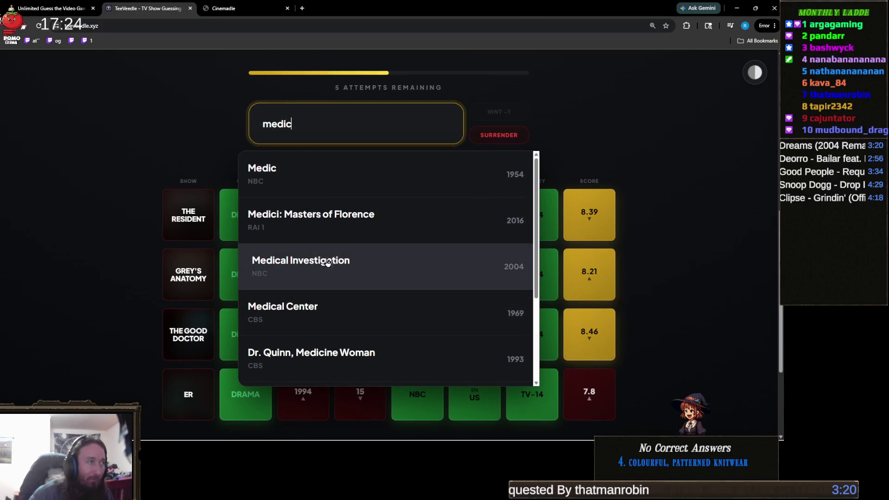
{"action": "scroll", "coordinate": [160, 203], "scroll_direction": "up", "scroll_amount": 1}
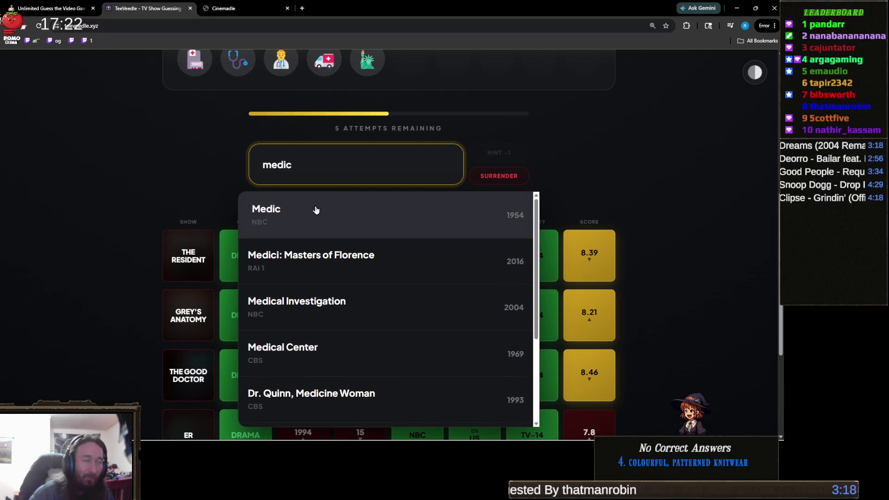
{"action": "double_click", "coordinate": [306, 165]}
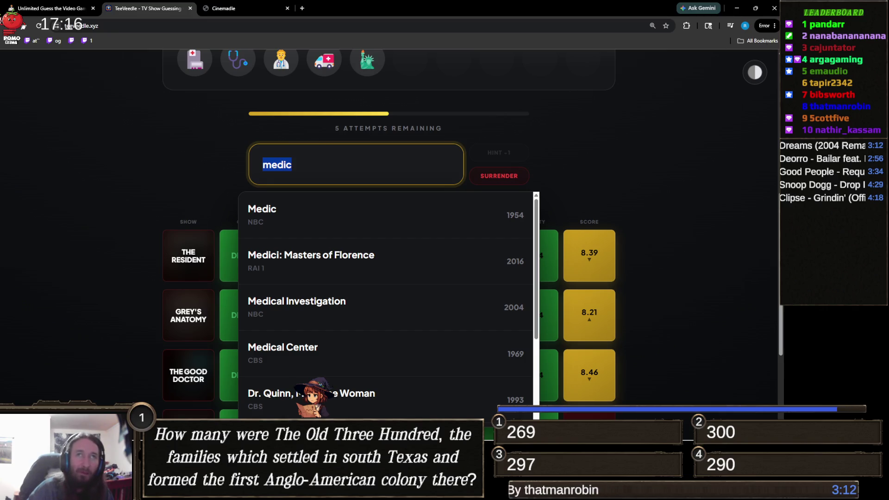
{"action": "key", "text": "alt+Tab"}
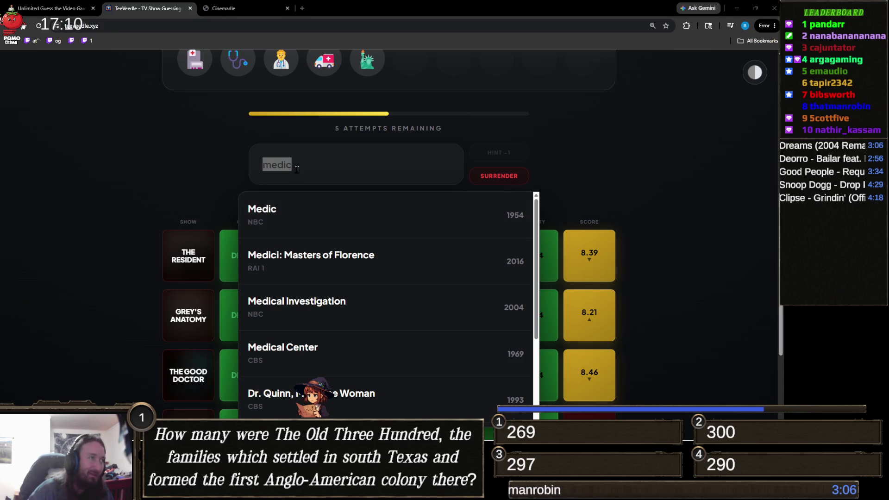
{"action": "key", "text": "alt+Tab"}
Step: Search 'hosp' and browse the hospital-related show suggestions
{"action": "type", "text": "hosp"}
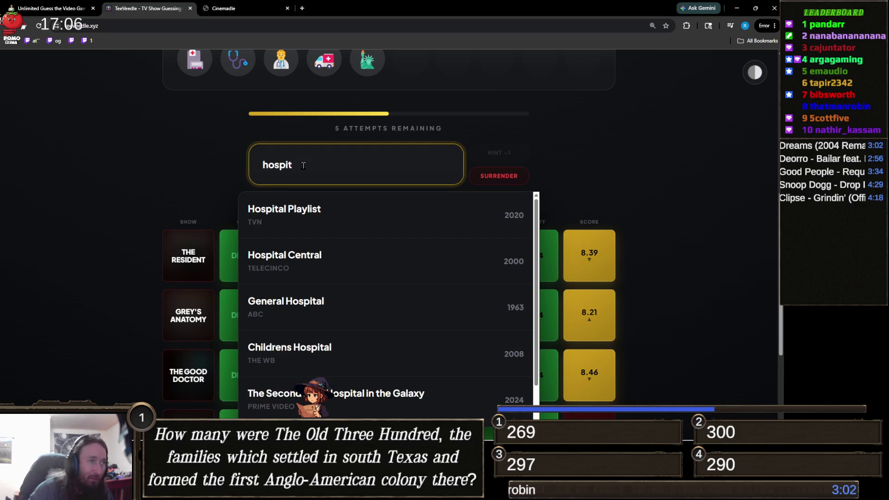
{"action": "scroll", "coordinate": [345, 227], "scroll_direction": "down", "scroll_amount": 1}
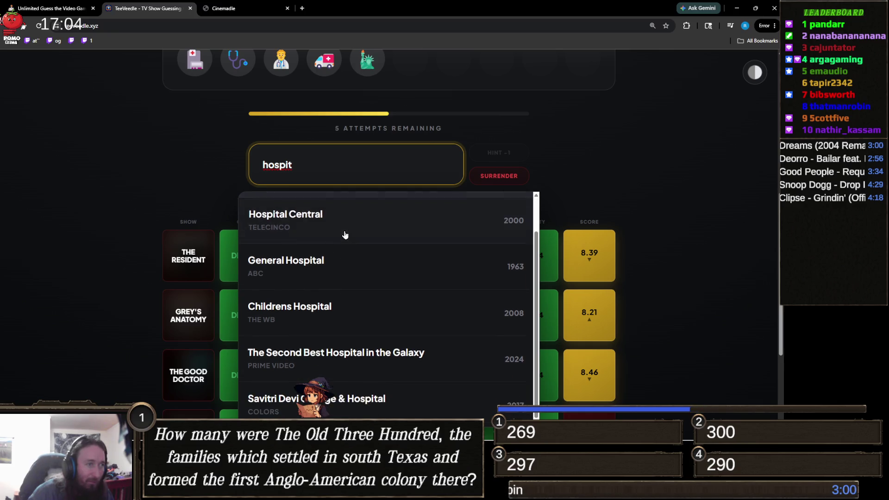
{"action": "scroll", "coordinate": [354, 306], "scroll_direction": "down", "scroll_amount": 2}
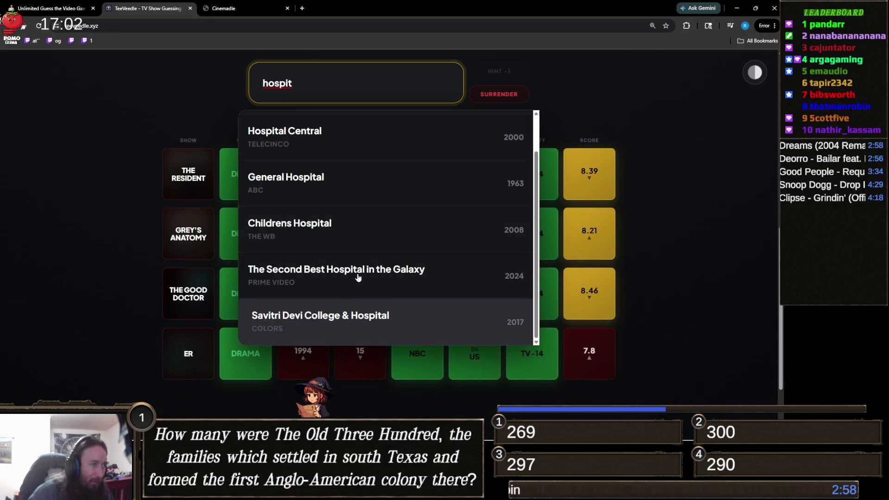
{"action": "scroll", "coordinate": [324, 262], "scroll_direction": "up", "scroll_amount": 1}
{"action": "scroll", "coordinate": [135, 240], "scroll_direction": "up", "scroll_amount": 3}
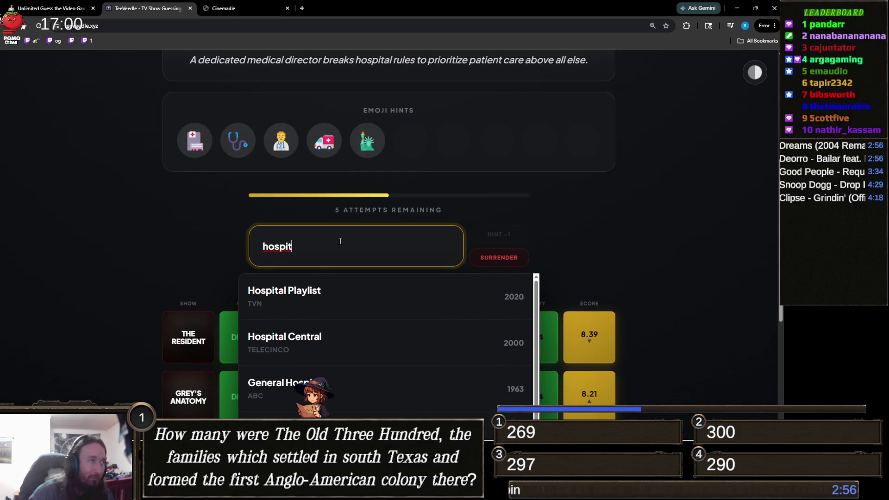
Step: Replace the search with 'doctor' and browse its suggestions
{"action": "key", "text": "ctrl+a"}
{"action": "type", "text": "doctor"}
{"action": "scroll", "coordinate": [161, 234], "scroll_direction": "down", "scroll_amount": 1}
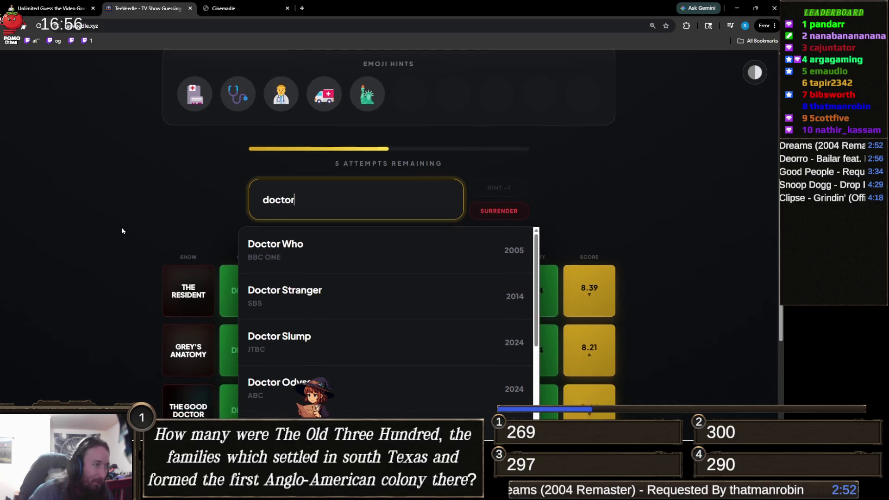
{"action": "scroll", "coordinate": [122, 230], "scroll_direction": "down", "scroll_amount": 2}
{"action": "scroll", "coordinate": [313, 229], "scroll_direction": "down", "scroll_amount": 3}
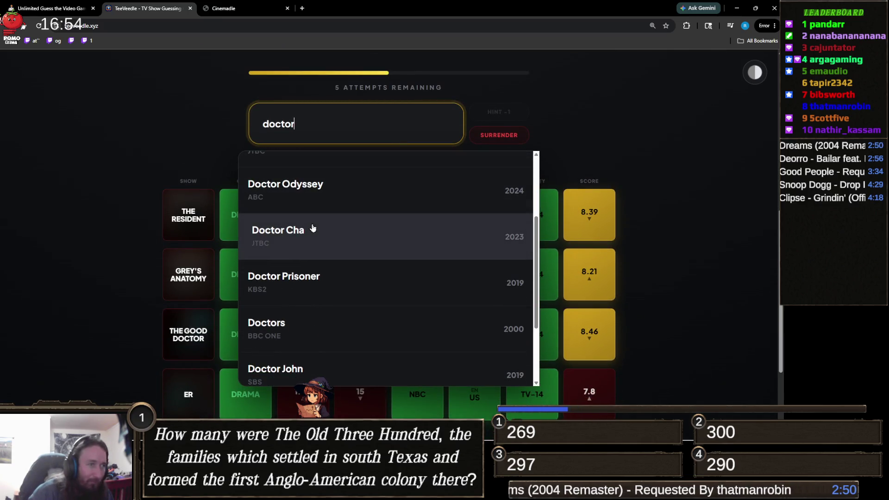
{"action": "scroll", "coordinate": [313, 228], "scroll_direction": "down", "scroll_amount": 1}
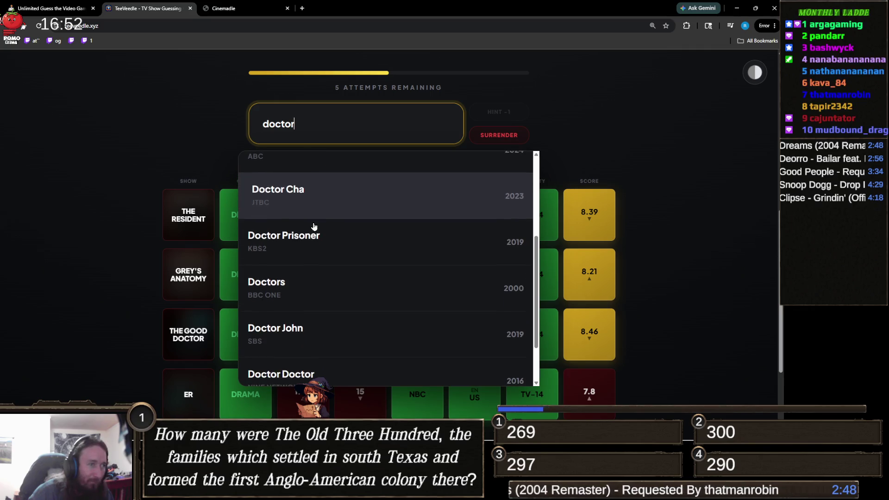
Step: Try 'the pitt' and 'pitt' in the search, then clear the box
{"action": "double_click", "coordinate": [328, 134]}
{"action": "type", "text": "the pitt"}
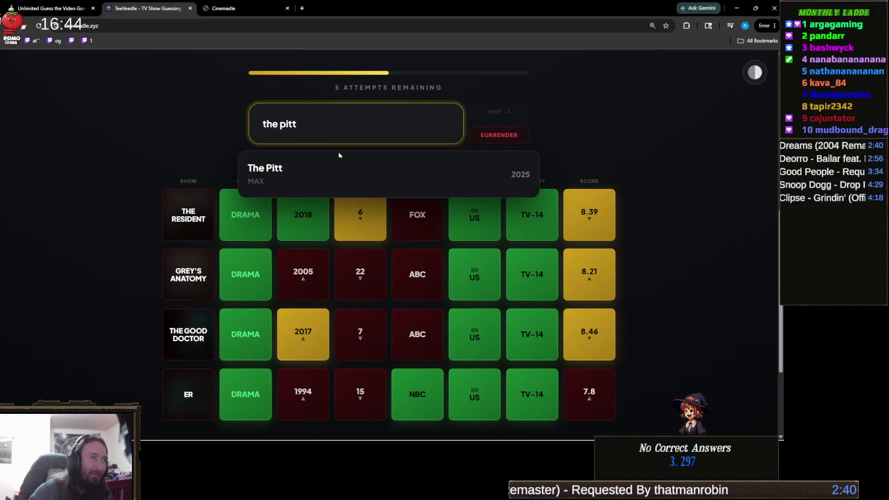
{"action": "scroll", "coordinate": [96, 254], "scroll_direction": "up", "scroll_amount": 3}
{"action": "triple_click", "coordinate": [303, 261]}
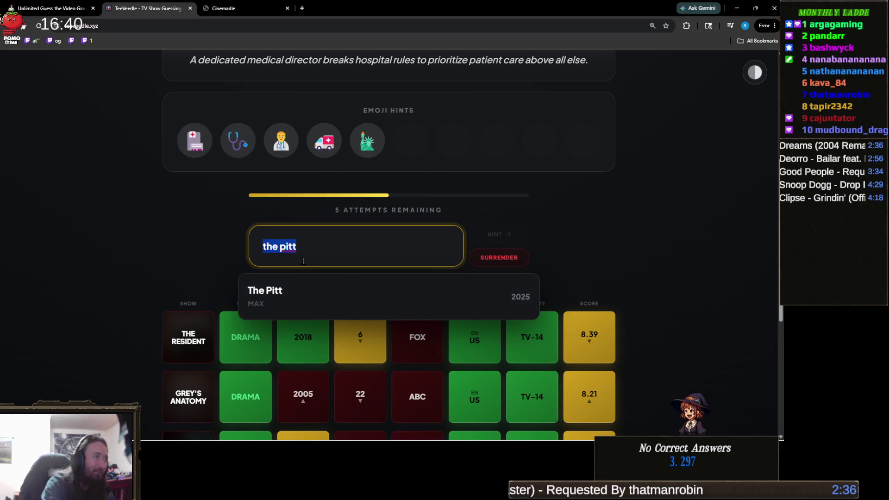
{"action": "type", "text": "pitt"}
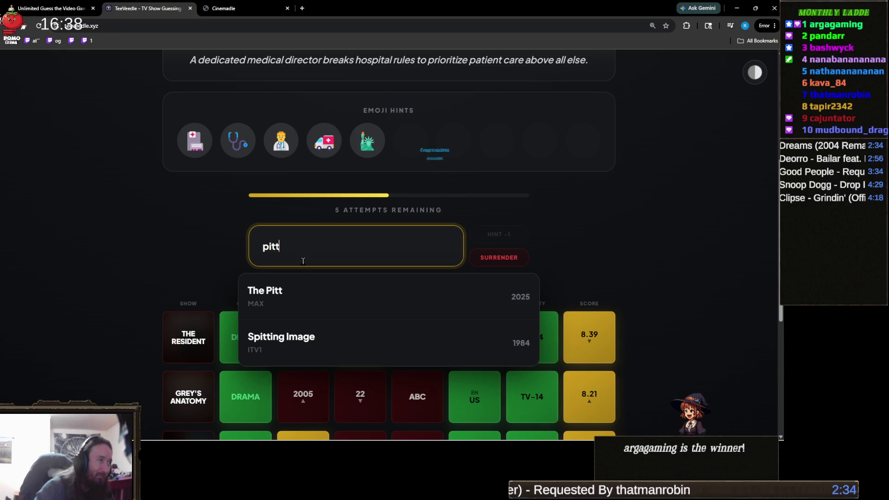
{"action": "triple_click", "coordinate": [306, 258]}
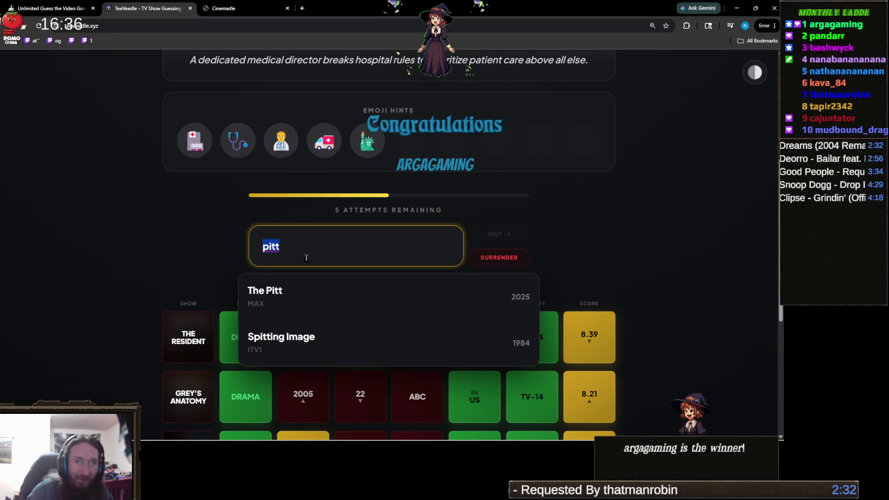
{"action": "key", "text": "BackSpace"}
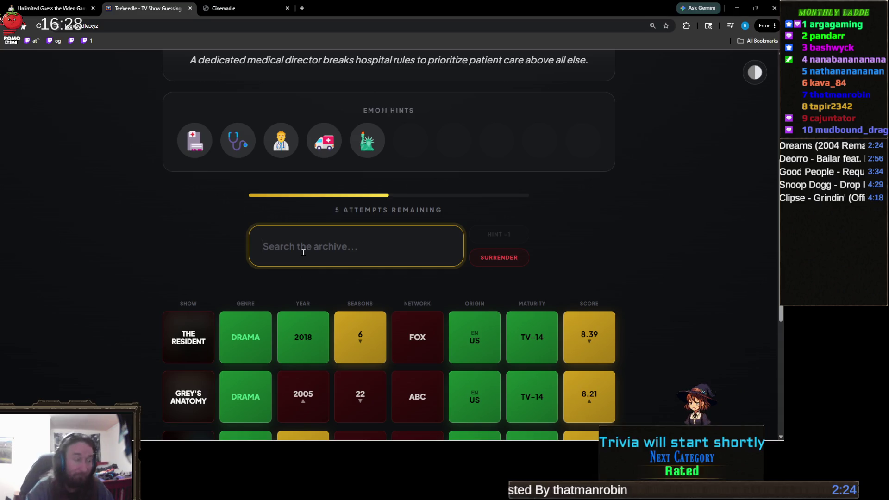
Step: Search 'ny', browse the suggestions, then clear the search box
{"action": "type", "text": "ny"}
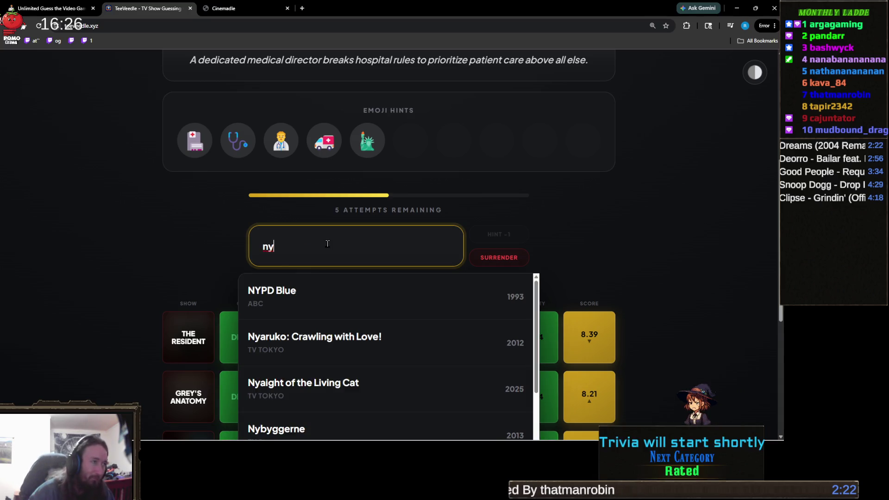
{"action": "scroll", "coordinate": [139, 254], "scroll_direction": "down", "scroll_amount": 2}
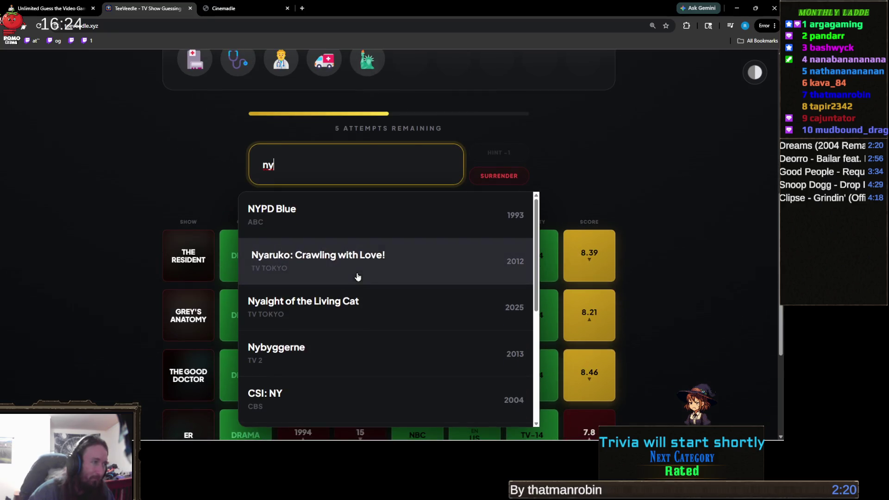
{"action": "scroll", "coordinate": [328, 306], "scroll_direction": "down", "scroll_amount": 2}
{"action": "scroll", "coordinate": [329, 305], "scroll_direction": "down", "scroll_amount": 5}
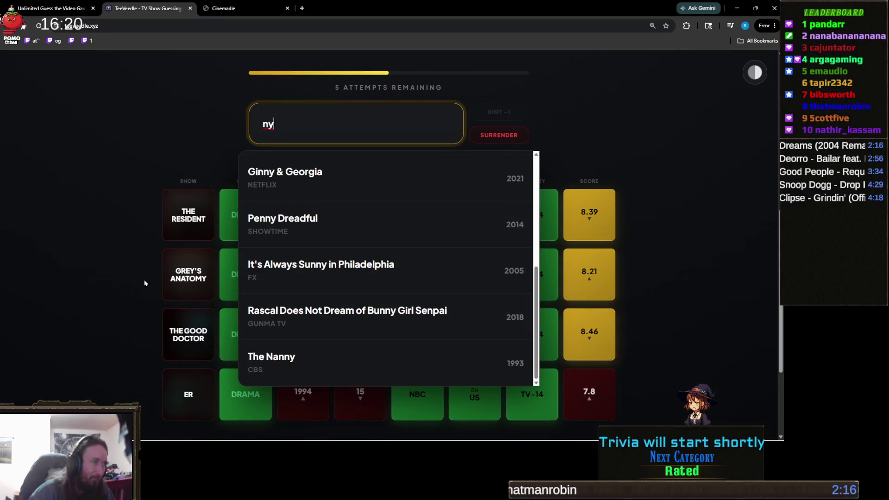
{"action": "scroll", "coordinate": [144, 283], "scroll_direction": "up", "scroll_amount": 5}
{"action": "key", "text": "ctrl+a"}
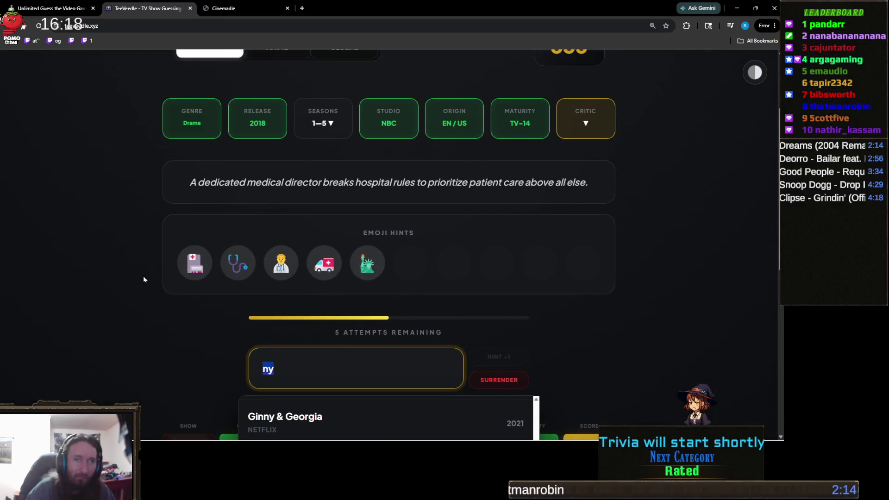
{"action": "key", "text": "BackSpace"}
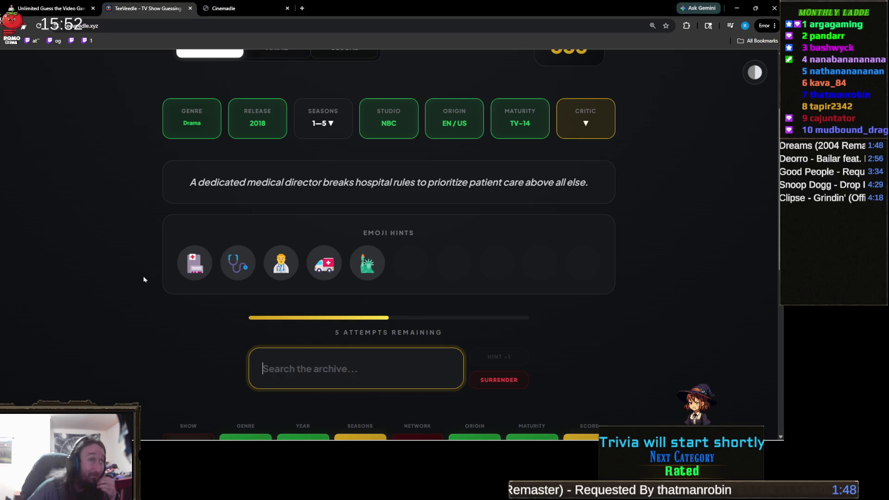
Step: Review the five emoji hints from hospital to Statue of Liberty
{"action": "scroll", "coordinate": [144, 279], "scroll_direction": "up", "scroll_amount": 2}
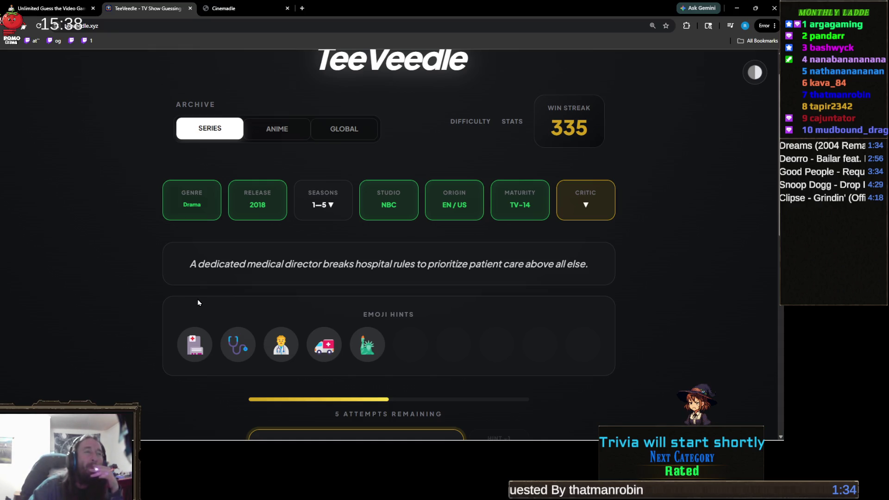
{"action": "mouse_move", "coordinate": [188, 337]}
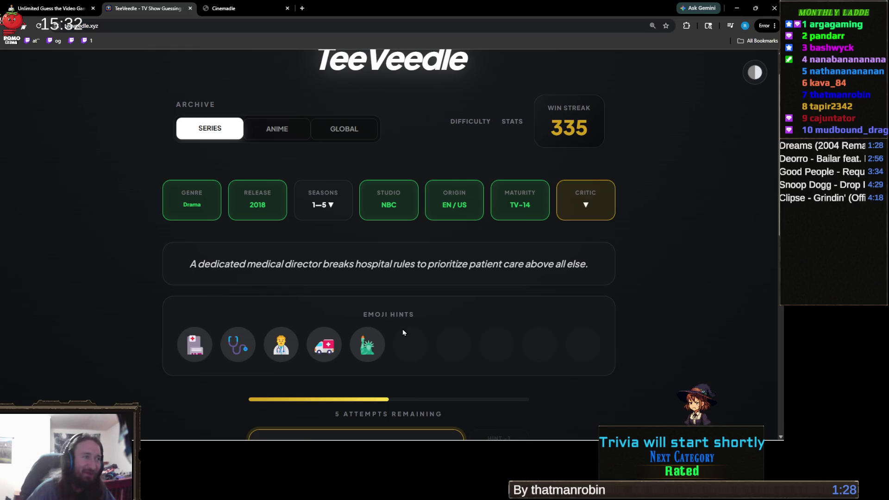
{"action": "scroll", "coordinate": [403, 332], "scroll_direction": "down", "scroll_amount": 2}
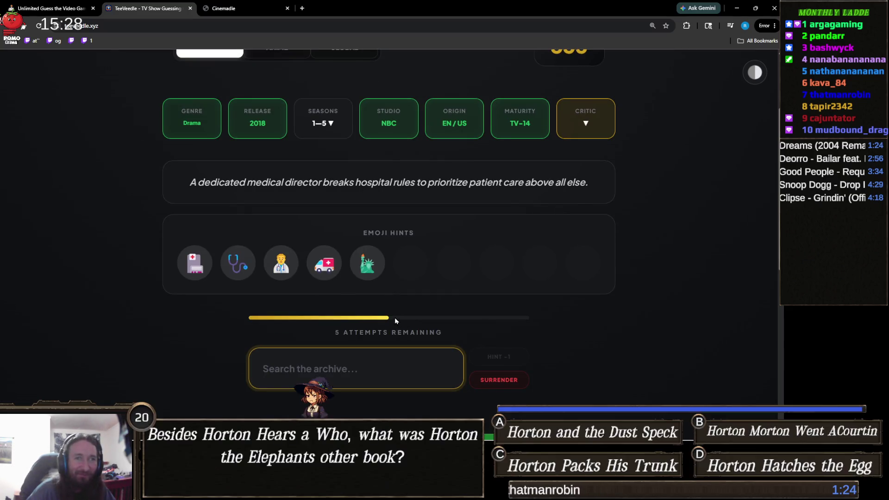
Step: Start a new Cinemadle round and guess GoldenEye
{"action": "scroll", "coordinate": [394, 318], "scroll_direction": "up", "scroll_amount": 2}
{"action": "left_click", "coordinate": [250, 8]}
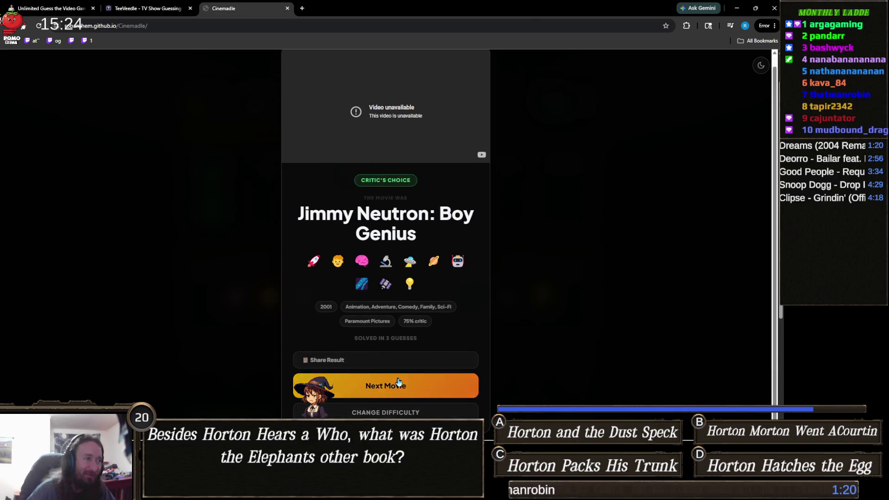
{"action": "left_click", "coordinate": [376, 384]}
{"action": "mouse_move", "coordinate": [394, 245]}
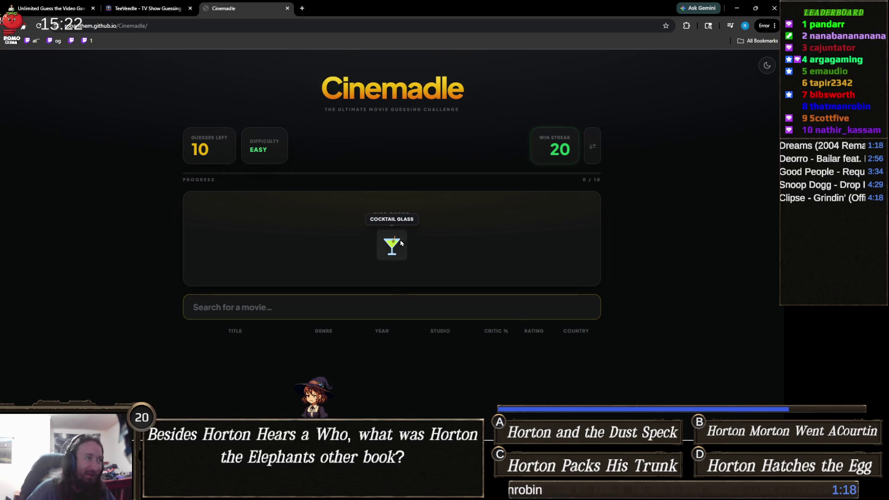
{"action": "left_click", "coordinate": [416, 299]}
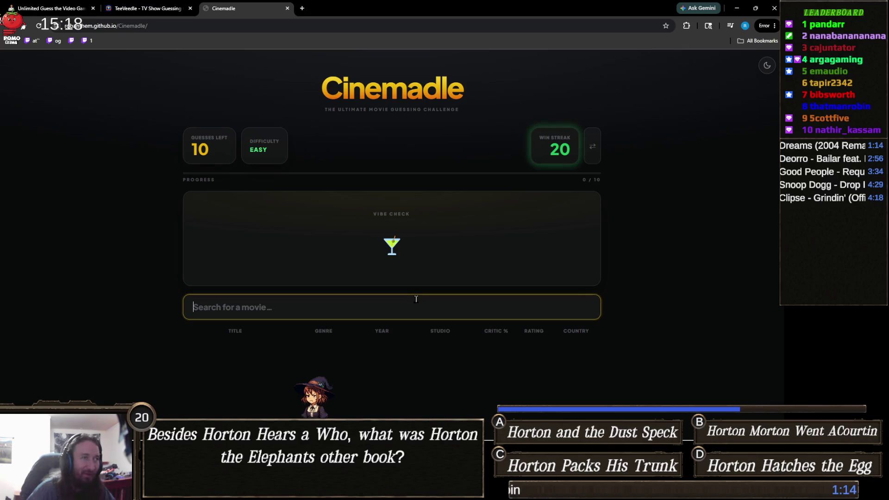
{"action": "type", "text": "golden"}
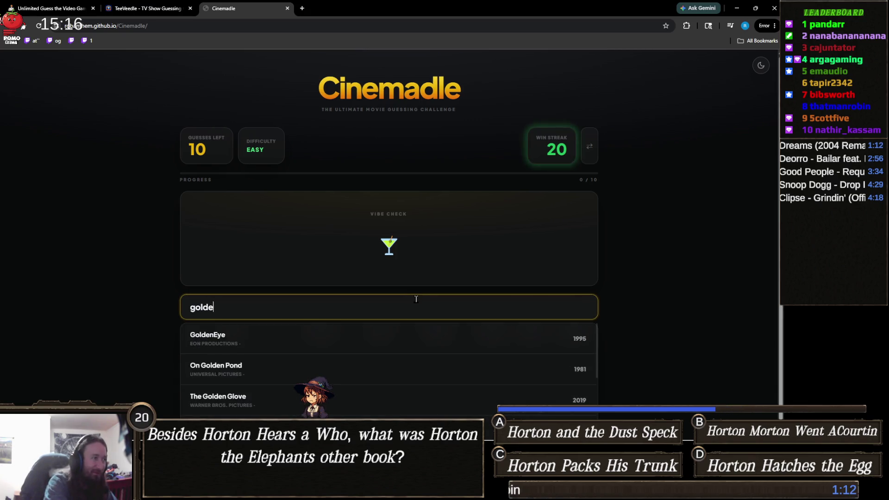
{"action": "left_click", "coordinate": [412, 336]}
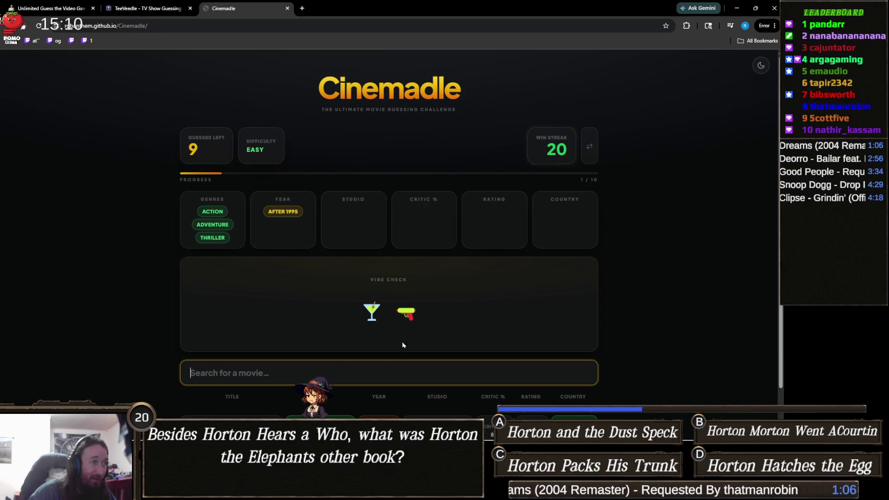
Step: Guess Quantum of Solace and No Time to Die
{"action": "mouse_move", "coordinate": [407, 314]}
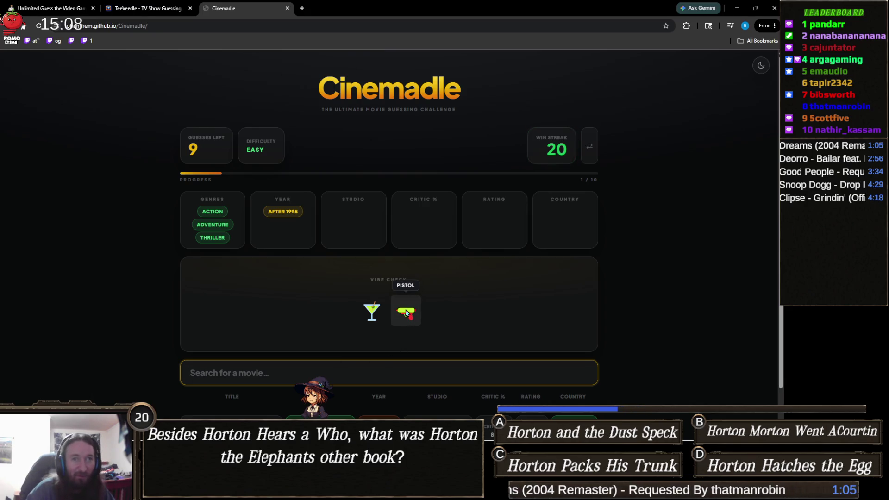
{"action": "scroll", "coordinate": [412, 318], "scroll_direction": "down", "scroll_amount": 1}
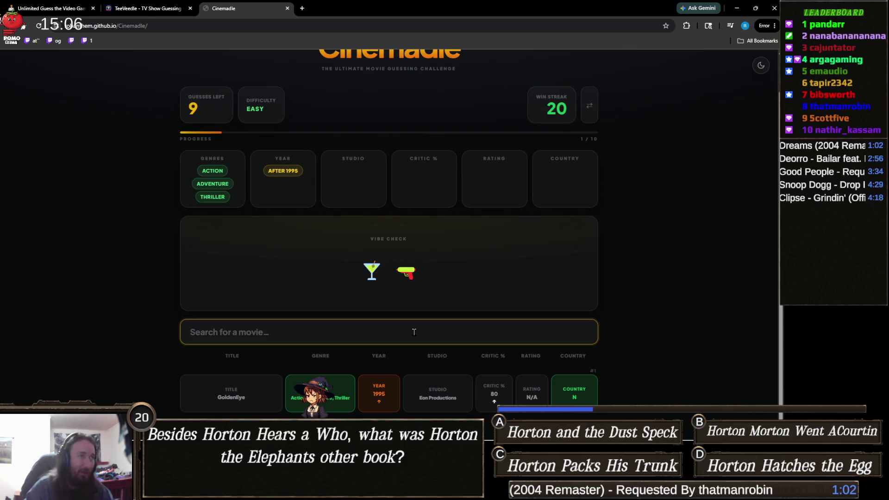
{"action": "type", "text": "solace"}
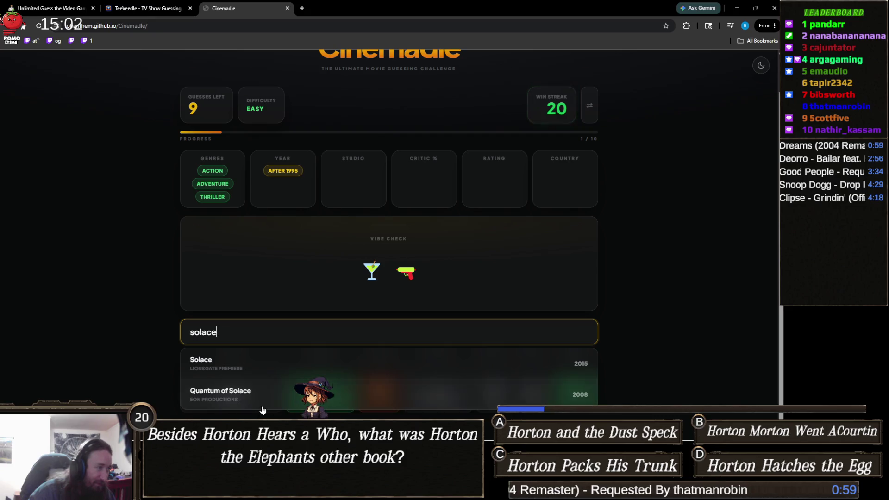
{"action": "left_click", "coordinate": [368, 394]}
{"action": "mouse_move", "coordinate": [422, 268]}
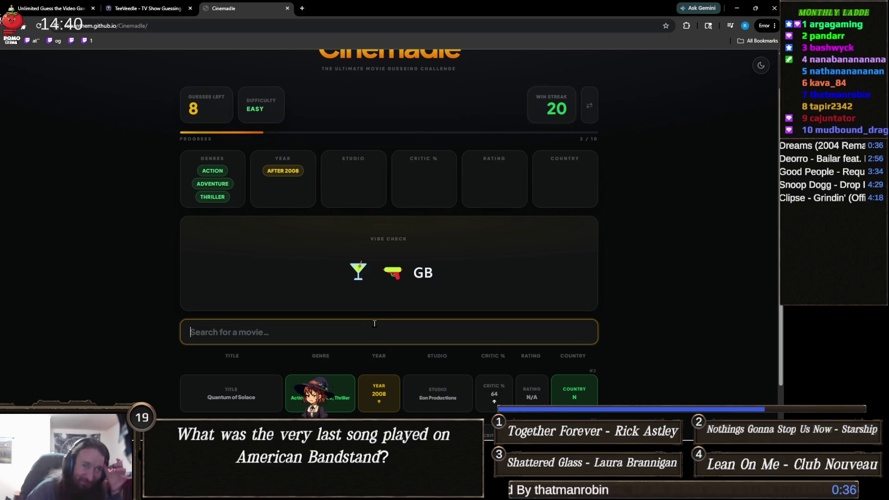
{"action": "type", "text": "no time"}
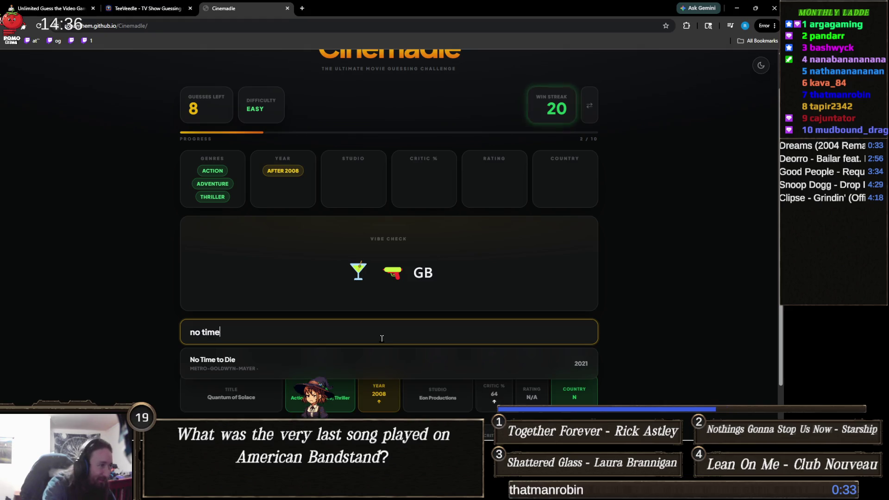
{"action": "left_click", "coordinate": [387, 374]}
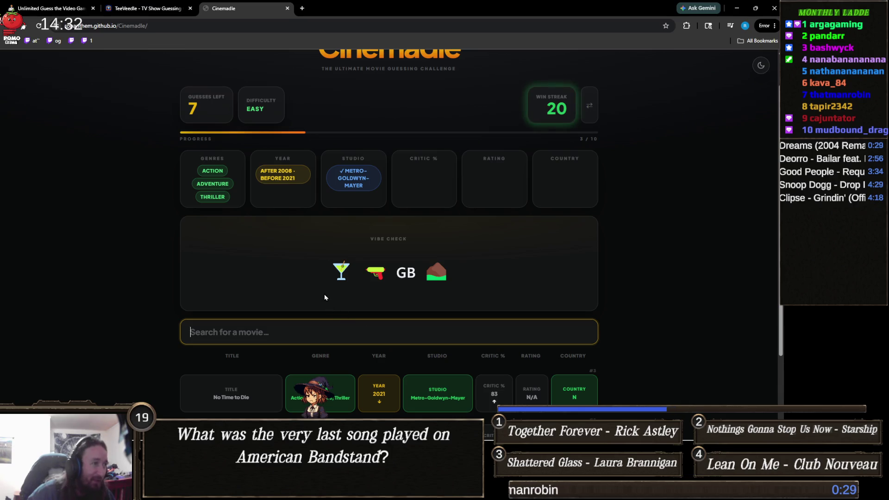
Step: Enter 'skyf' in the movie search to bring up Skyfall (2012)
{"action": "scroll", "coordinate": [324, 293], "scroll_direction": "down", "scroll_amount": 5}
{"action": "scroll", "coordinate": [329, 296], "scroll_direction": "up", "scroll_amount": 1}
{"action": "scroll", "coordinate": [319, 304], "scroll_direction": "up", "scroll_amount": 3}
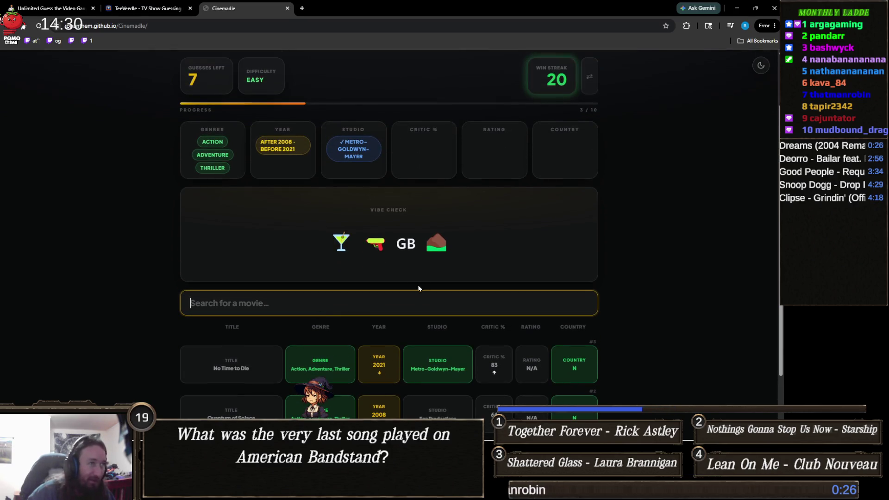
{"action": "mouse_move", "coordinate": [442, 247]}
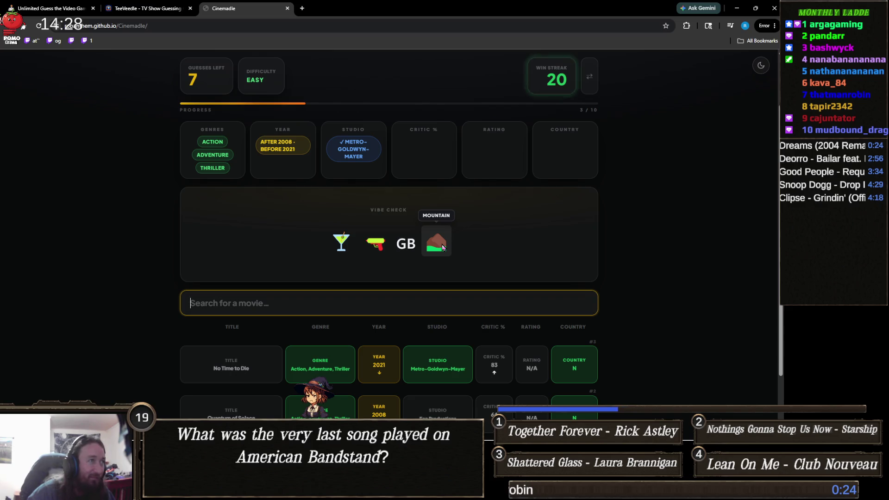
{"action": "left_click", "coordinate": [406, 300]}
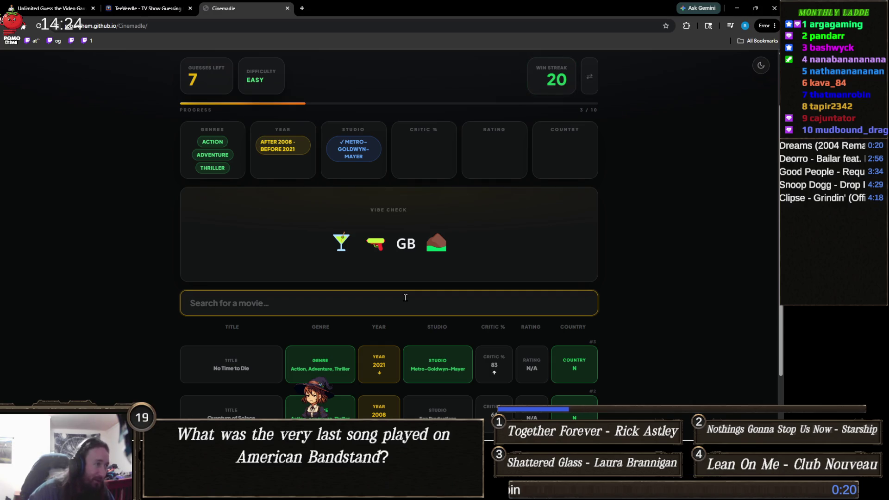
{"action": "scroll", "coordinate": [406, 298], "scroll_direction": "down", "scroll_amount": 2}
{"action": "scroll", "coordinate": [406, 301], "scroll_direction": "up", "scroll_amount": 2}
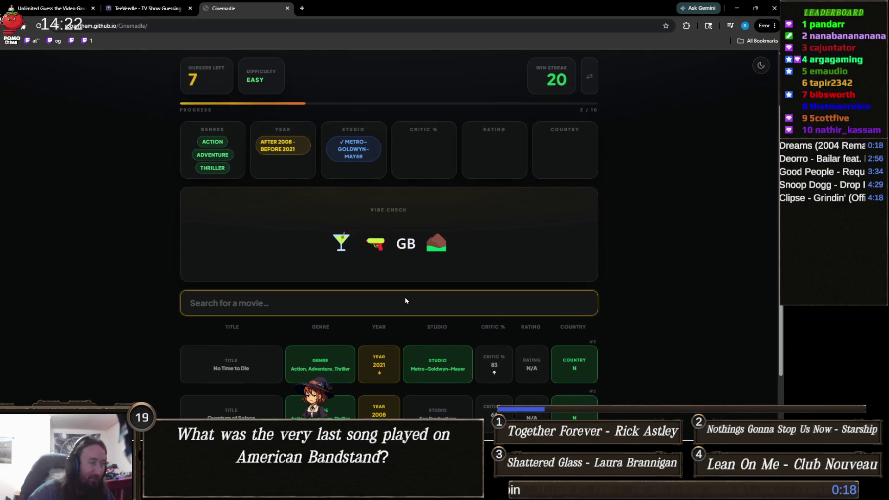
{"action": "type", "text": "skyf"}
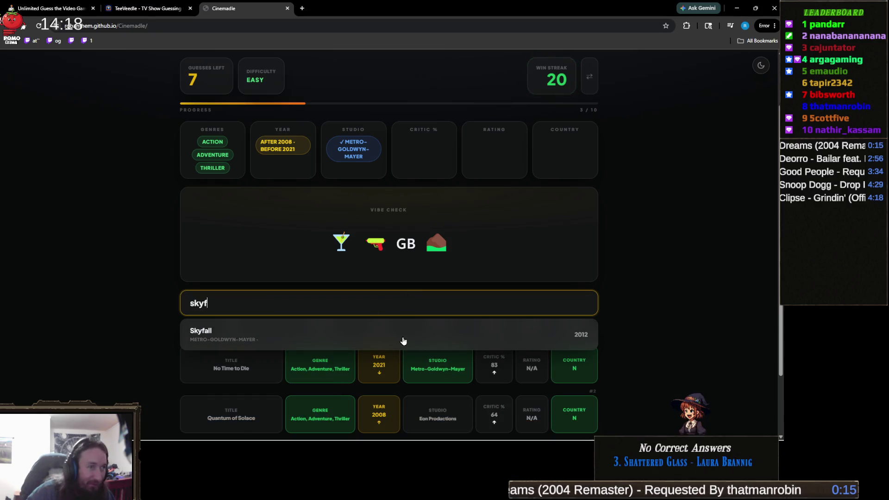
Step: Submit Skyfall (2012) as the guess, solving the round
{"action": "left_click", "coordinate": [403, 341]}
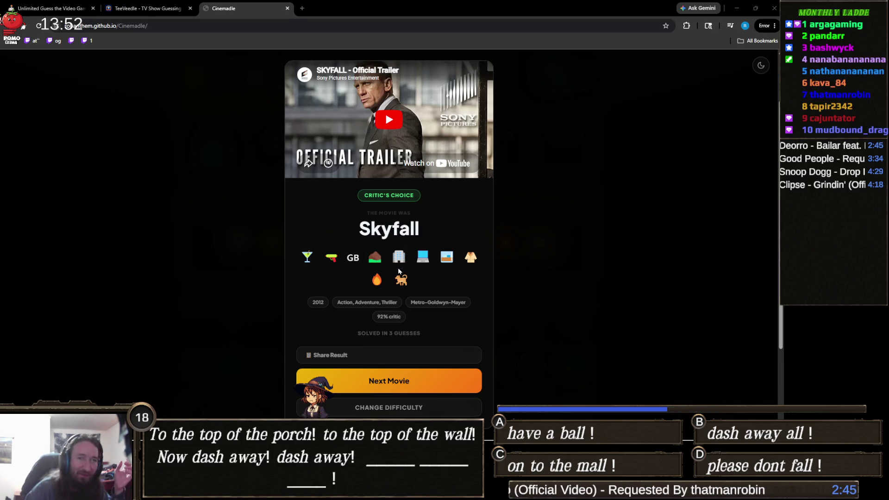
Step: Start the next Cinemadle round and guess Twister
{"action": "left_click", "coordinate": [425, 382]}
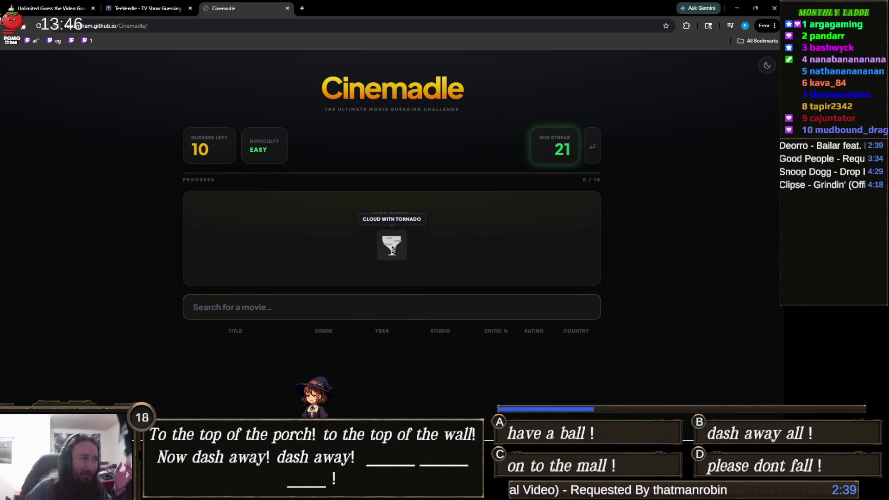
{"action": "left_click", "coordinate": [401, 299]}
{"action": "type", "text": "twist"}
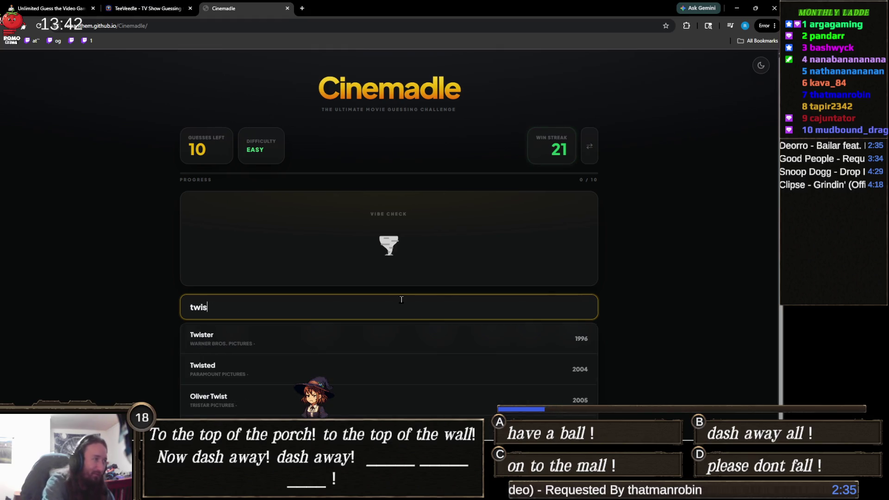
{"action": "left_click", "coordinate": [356, 335]}
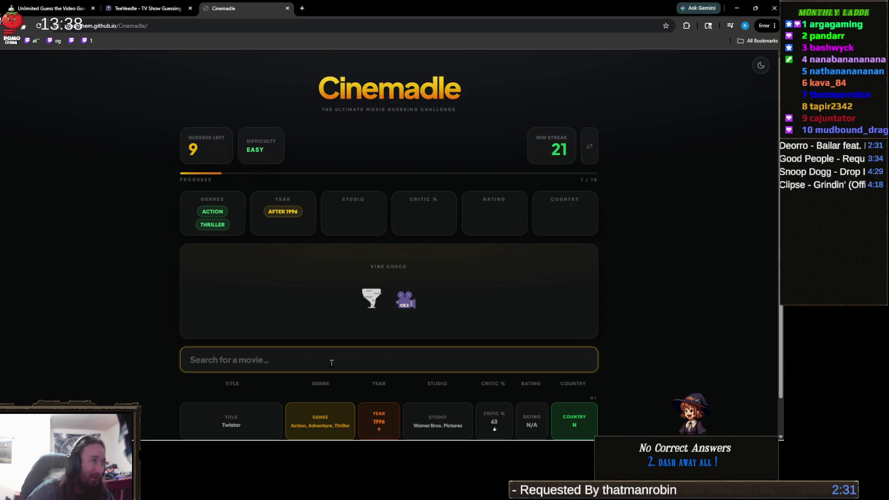
Step: Search 'storm' and submit Into the Storm as the guess
{"action": "type", "text": "storm"}
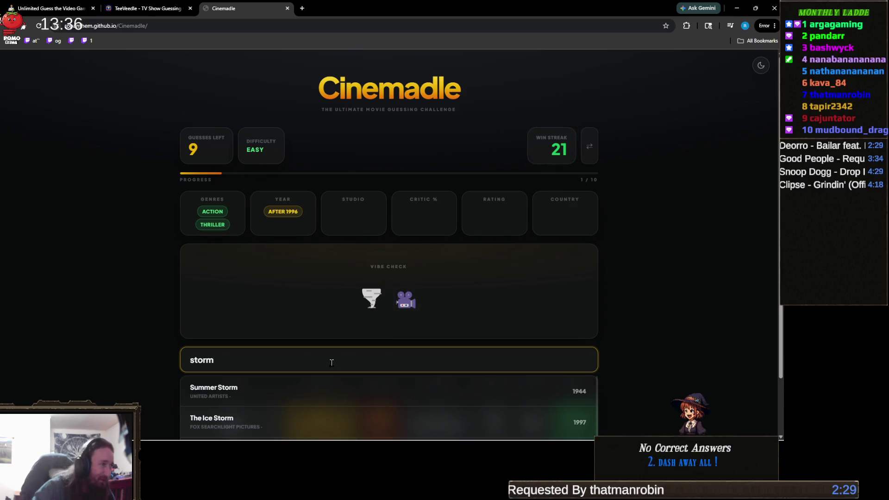
{"action": "scroll", "coordinate": [264, 275], "scroll_direction": "down", "scroll_amount": 2}
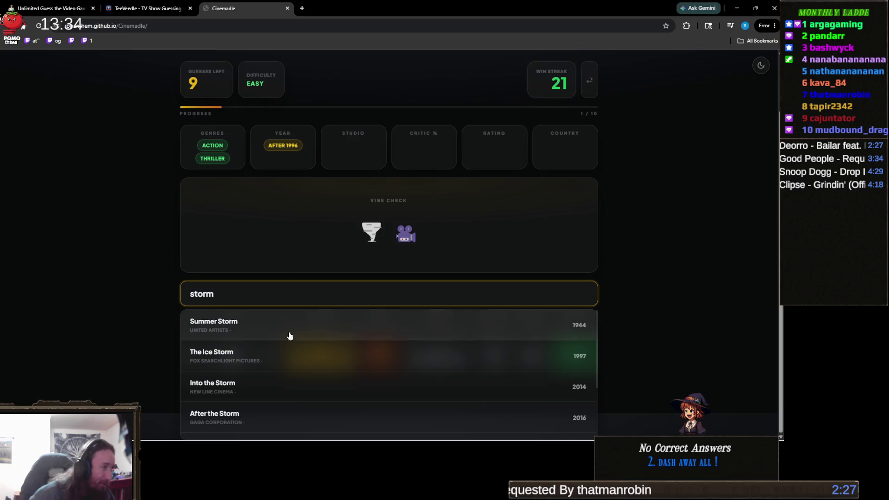
{"action": "scroll", "coordinate": [285, 337], "scroll_direction": "down", "scroll_amount": 2}
{"action": "scroll", "coordinate": [291, 335], "scroll_direction": "down", "scroll_amount": 1}
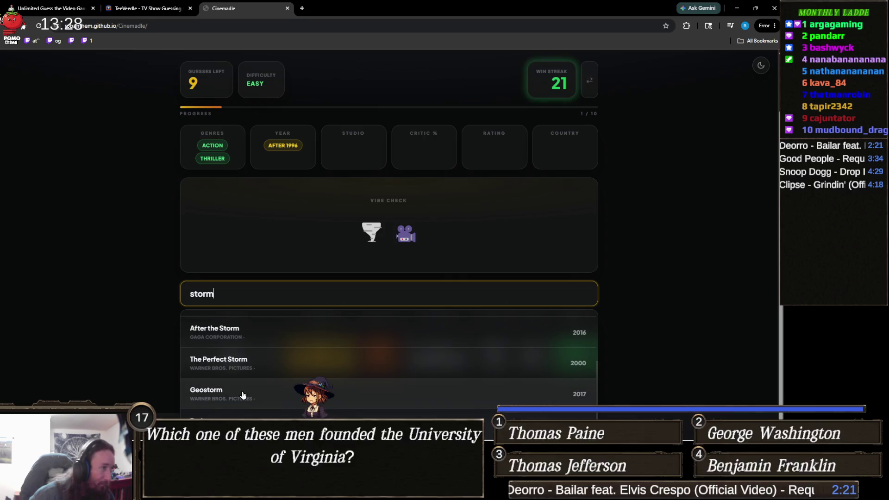
{"action": "scroll", "coordinate": [245, 393], "scroll_direction": "up", "scroll_amount": 1}
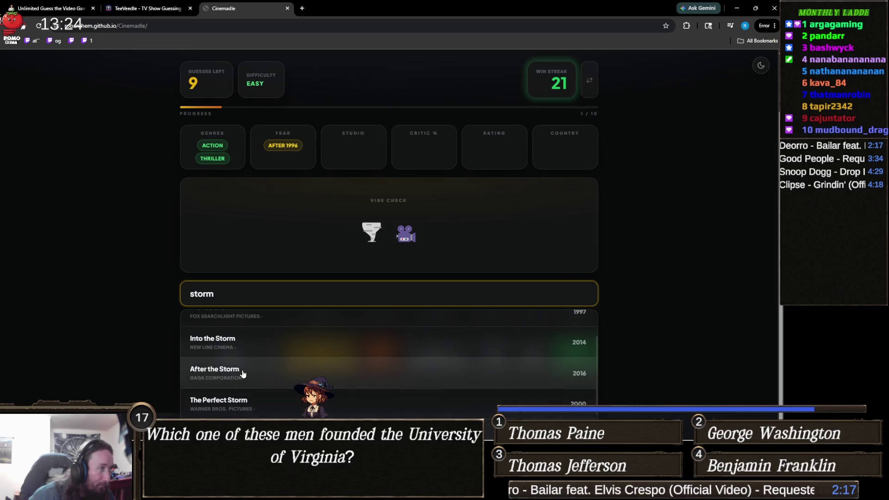
{"action": "scroll", "coordinate": [222, 353], "scroll_direction": "up", "scroll_amount": 1}
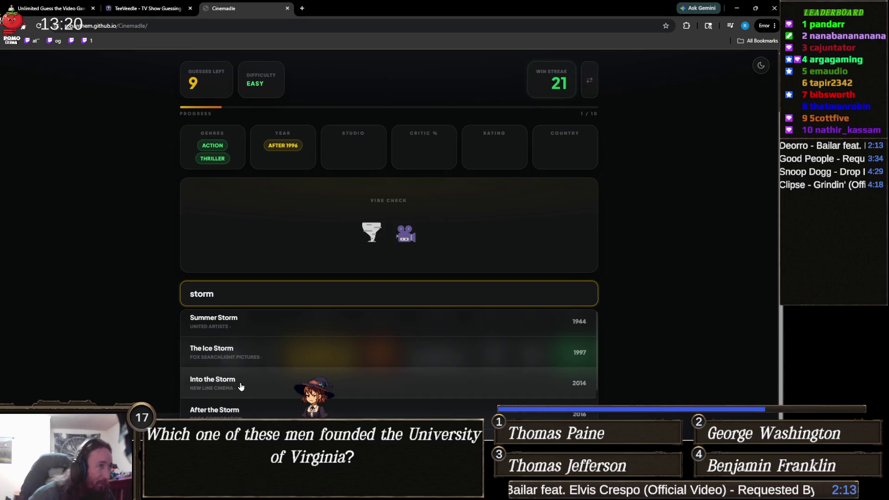
{"action": "left_click", "coordinate": [241, 387]}
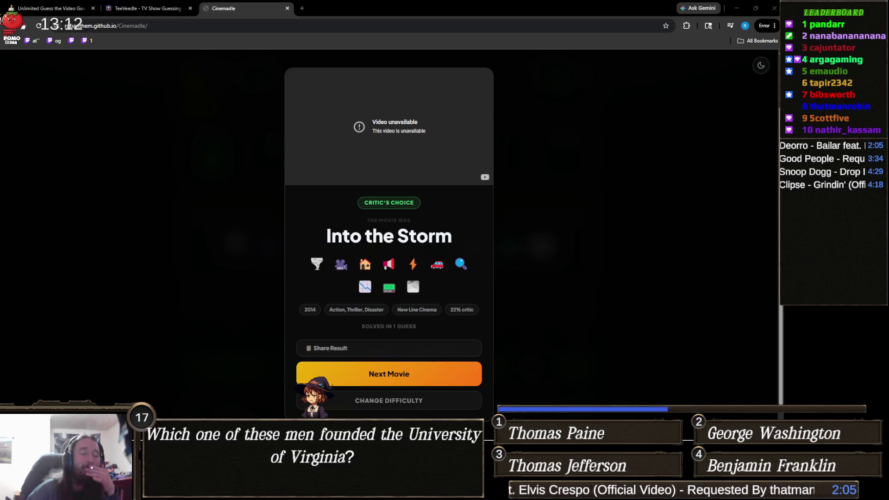
Step: Start the next movie puzzle and guess The Dark Knight Rises
{"action": "left_click", "coordinate": [427, 377]}
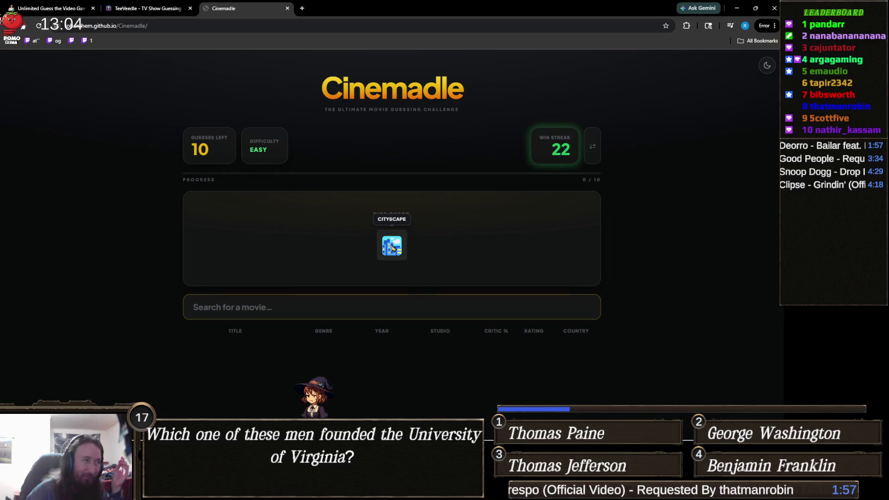
{"action": "left_click", "coordinate": [387, 305]}
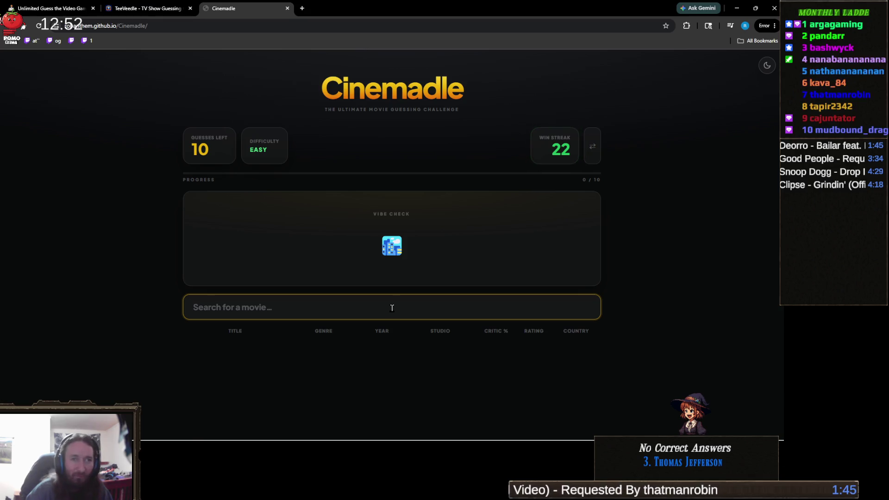
{"action": "type", "text": "ba"}
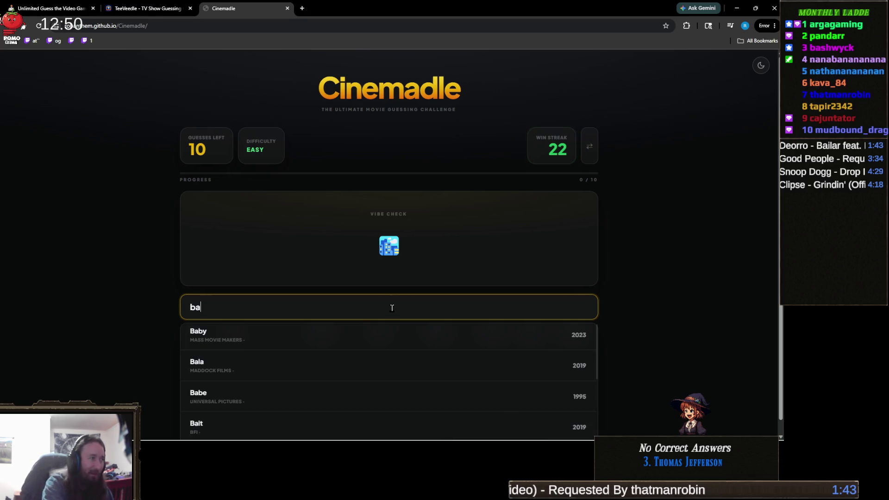
{"action": "type", "text": "tman"}
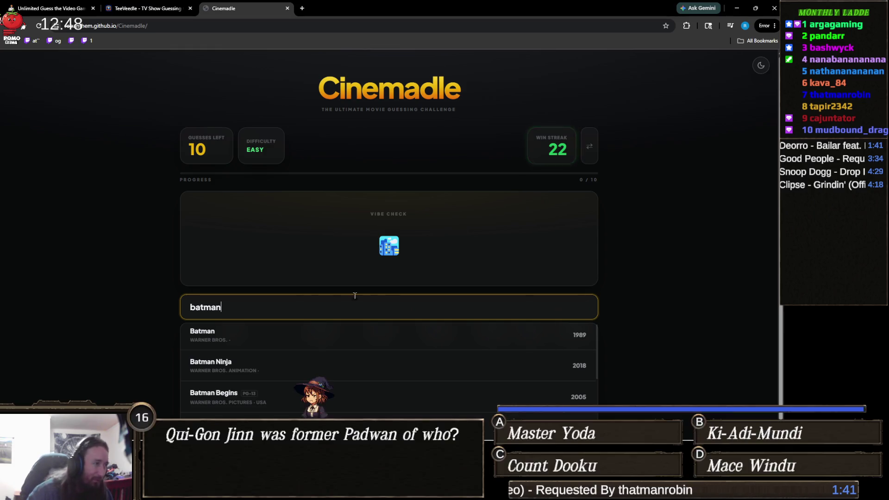
{"action": "double_click", "coordinate": [255, 309]}
{"action": "type", "text": "dark kn"}
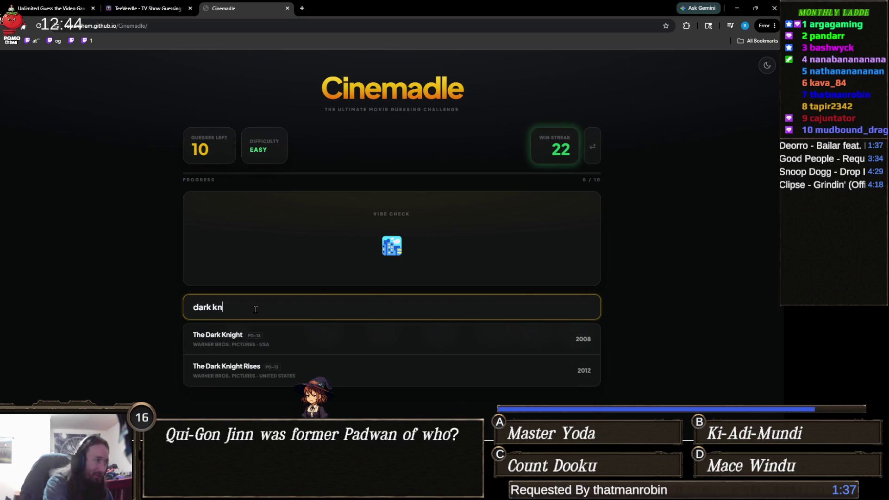
{"action": "left_click", "coordinate": [245, 370]}
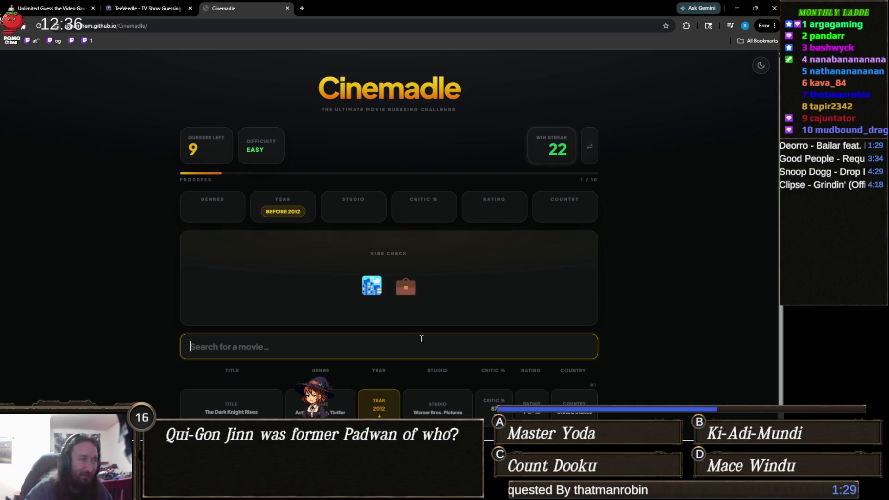
Step: Guess Liar Liar and The Matrix Reloaded
{"action": "type", "text": "l"}
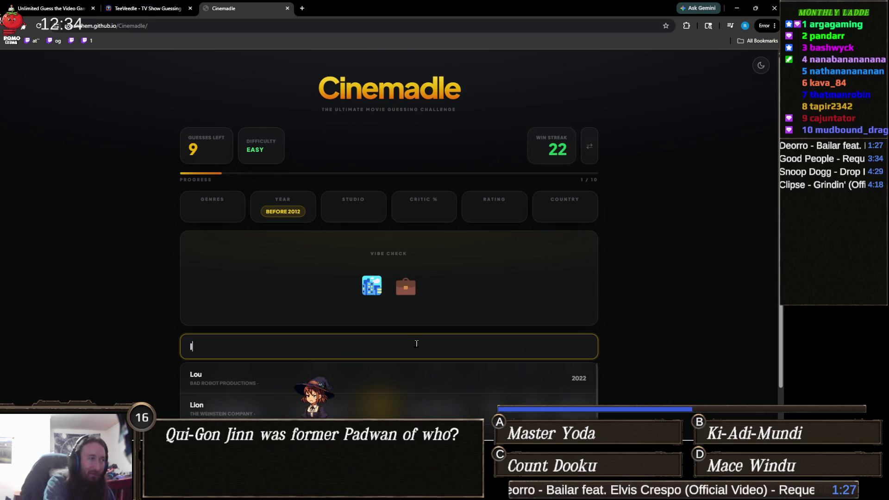
{"action": "type", "text": "iar liar"}
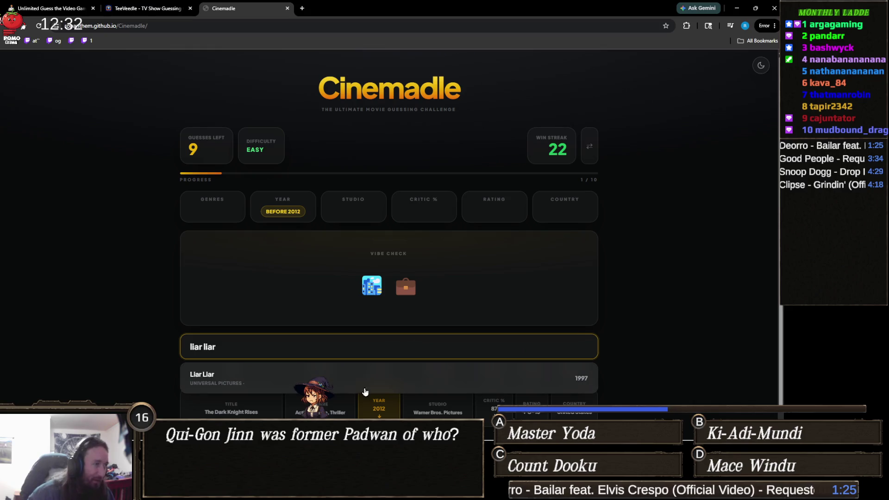
{"action": "left_click", "coordinate": [357, 377]}
{"action": "mouse_move", "coordinate": [426, 296]}
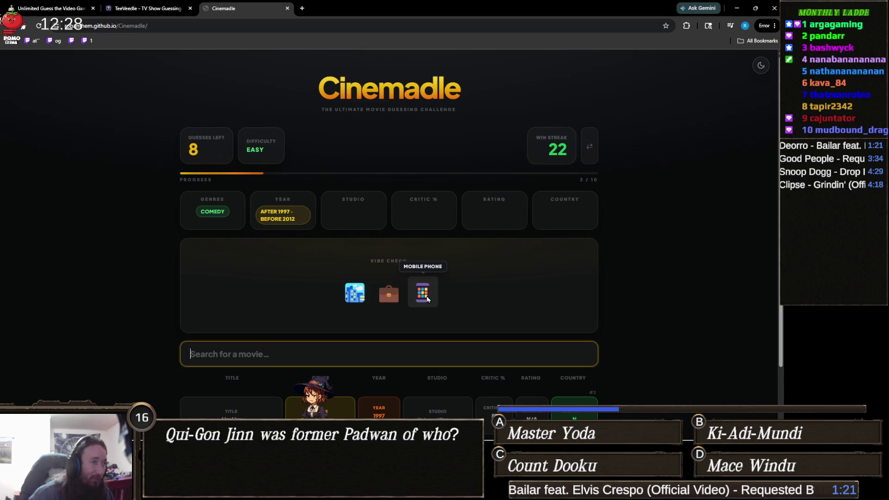
{"action": "mouse_move", "coordinate": [386, 293]}
{"action": "scroll", "coordinate": [390, 291], "scroll_direction": "down", "scroll_amount": 1}
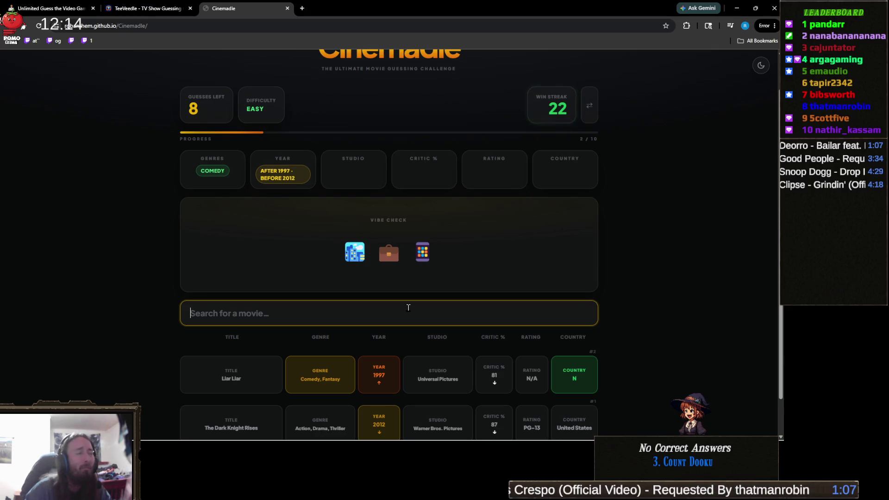
{"action": "type", "text": "th"}
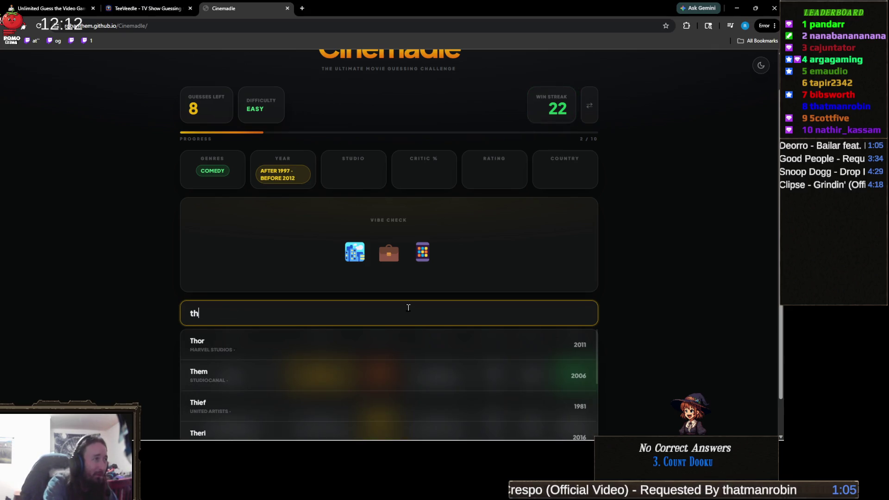
{"action": "type", "text": "e matrix"}
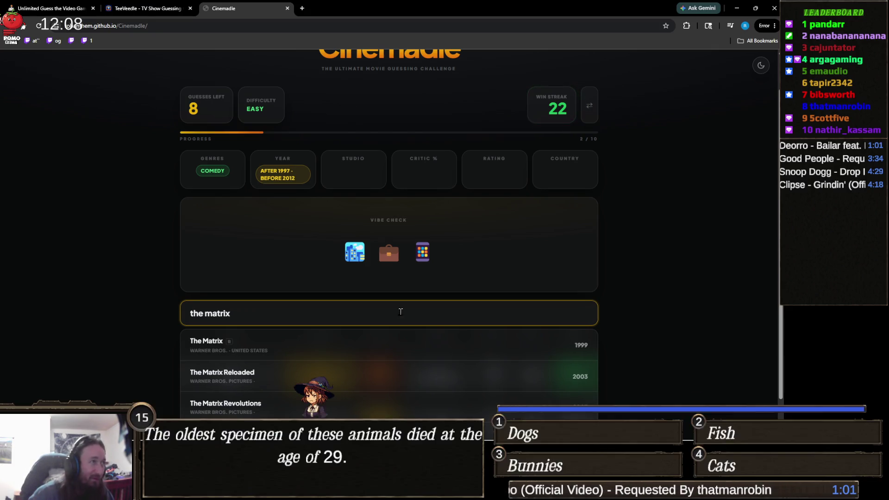
{"action": "left_click", "coordinate": [265, 372]}
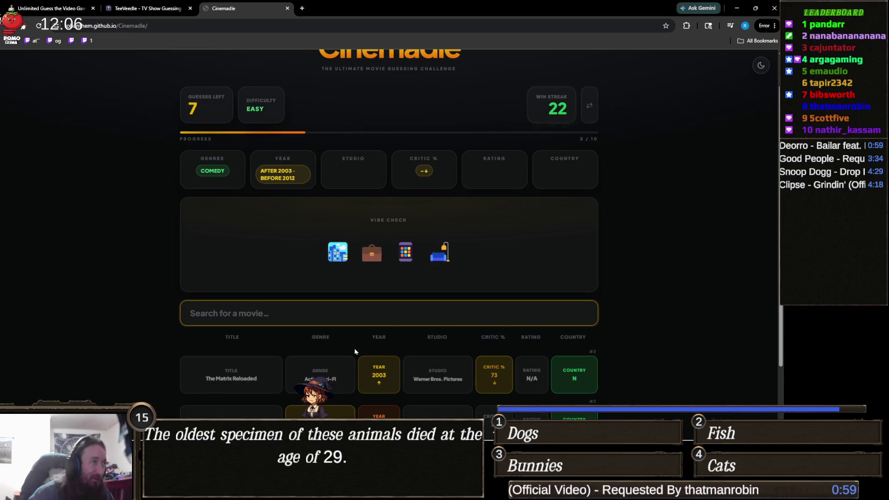
{"action": "mouse_move", "coordinate": [435, 264]}
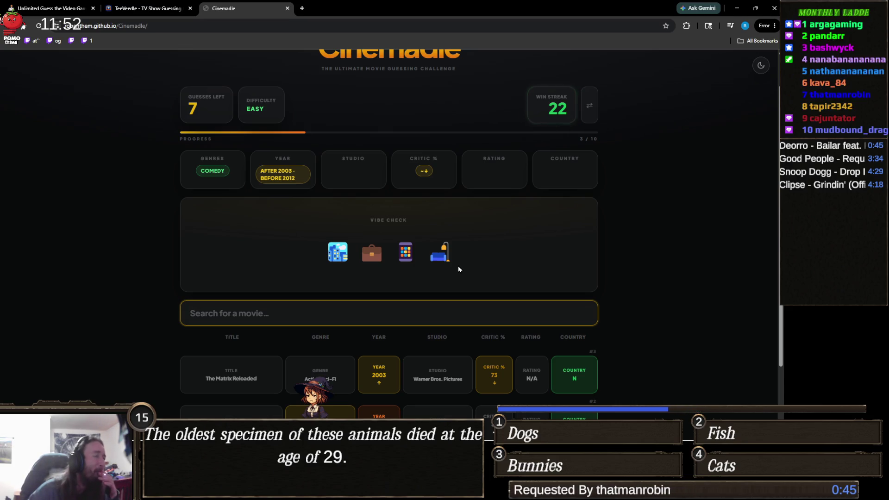
Step: Search 'matrix' and guess The Matrix Revolutions
{"action": "left_click", "coordinate": [426, 304]}
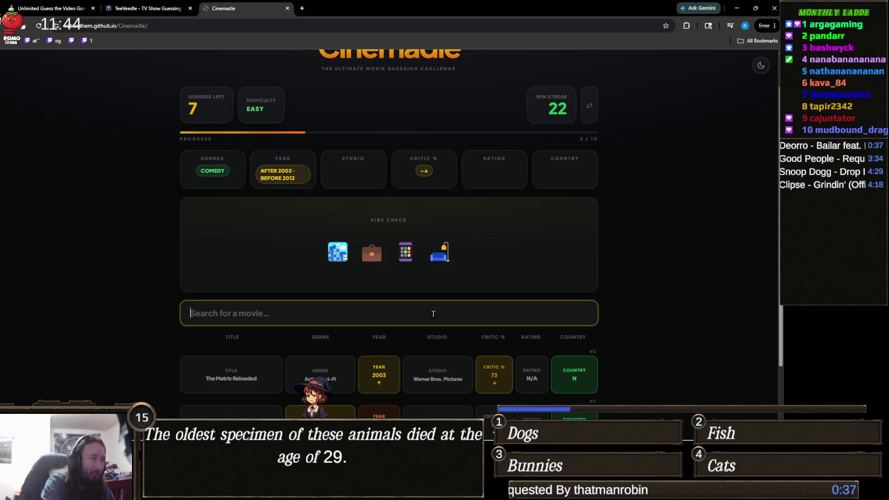
{"action": "type", "text": "matrix"}
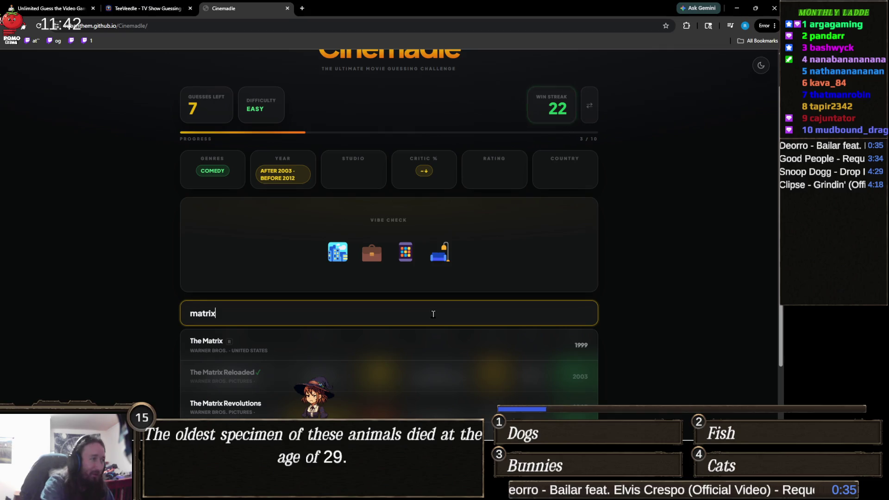
{"action": "scroll", "coordinate": [154, 287], "scroll_direction": "down", "scroll_amount": 2}
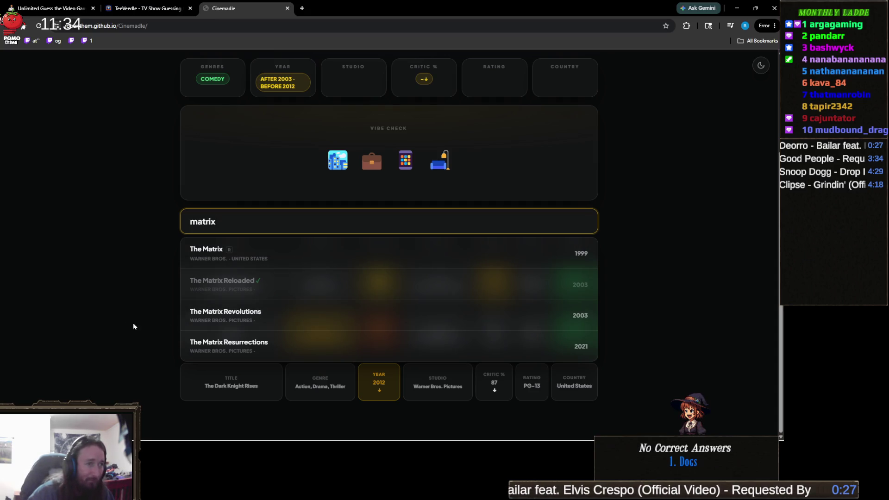
{"action": "left_click", "coordinate": [287, 319]}
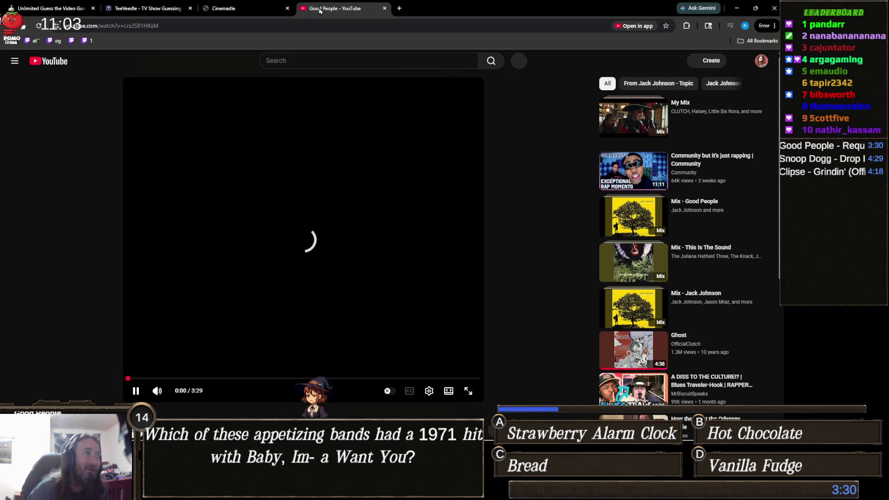
Step: Close the Good People YouTube tab to return to Cinemadle
{"action": "middle_click", "coordinate": [320, 10]}
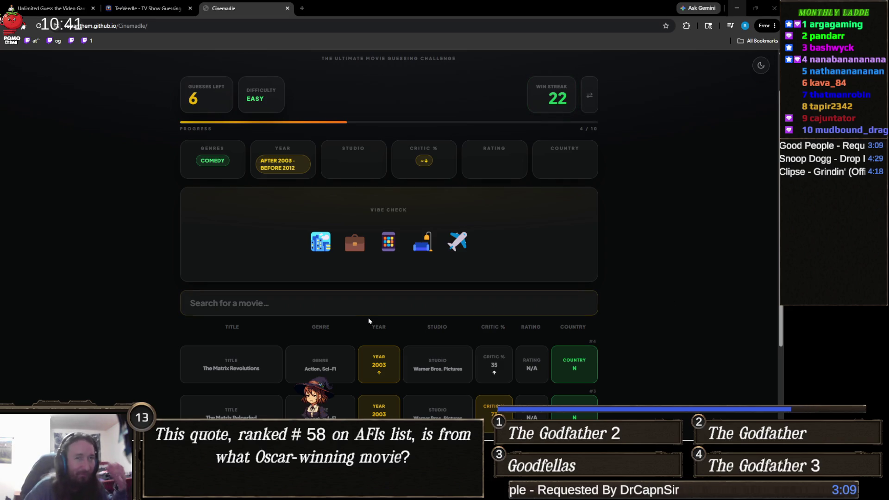
Step: Guess a movie suggested for 'ga', reveal the Context Hint for -2 guesses, and refocus search
{"action": "left_click", "coordinate": [358, 305]}
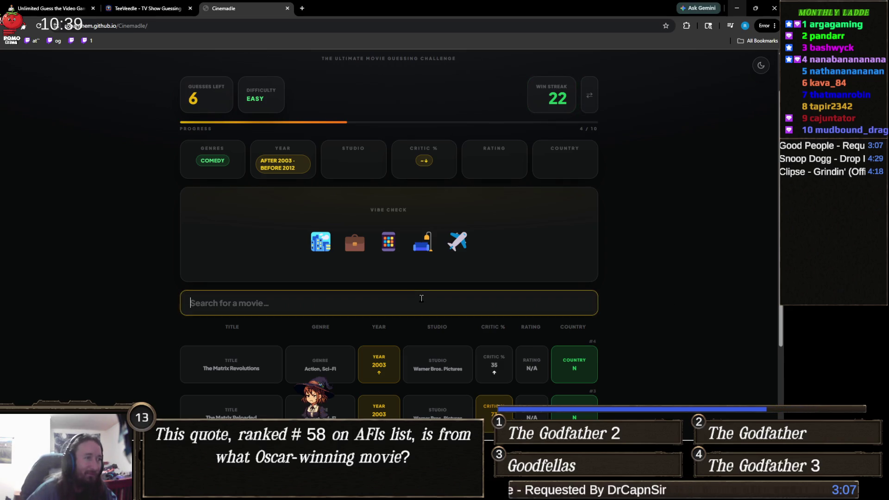
{"action": "type", "text": "ga"}
{"action": "left_click", "coordinate": [509, 334]}
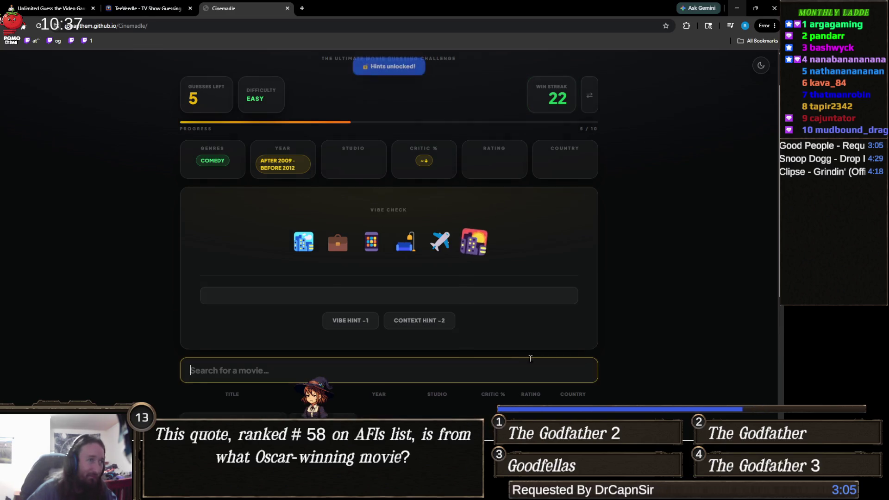
{"action": "left_click", "coordinate": [416, 322]}
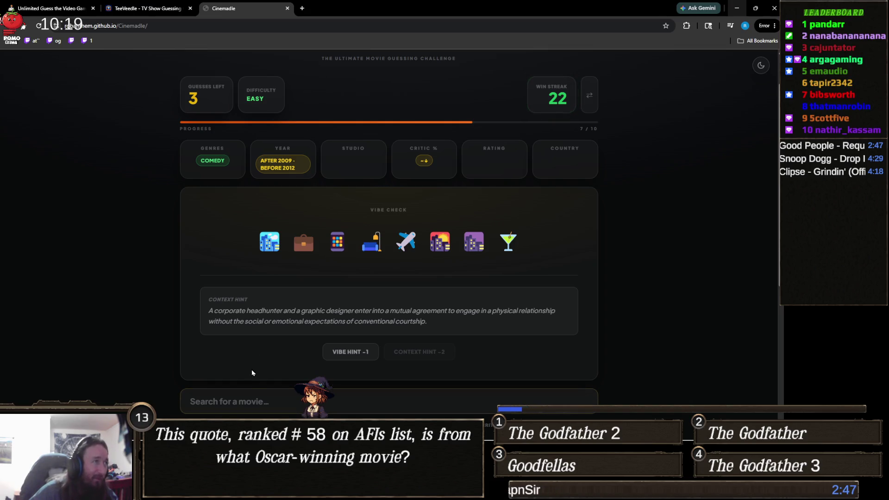
{"action": "left_click", "coordinate": [263, 398]}
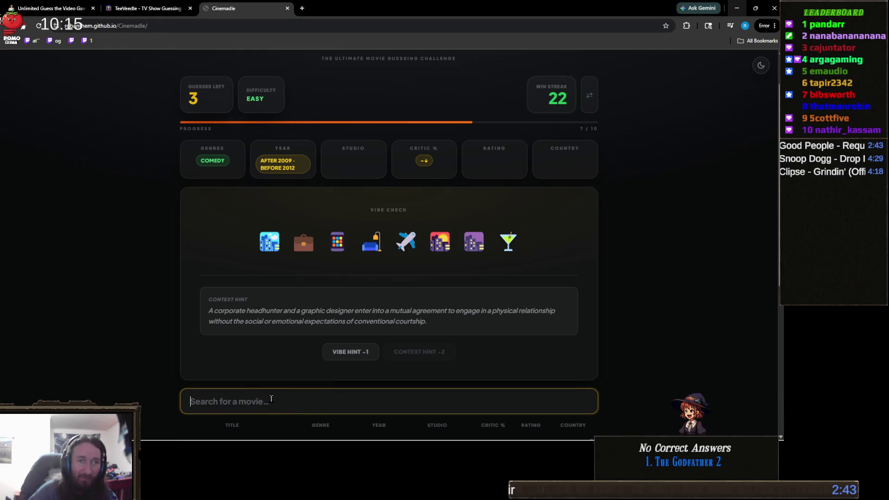
{"action": "type", "text": "50 s"}
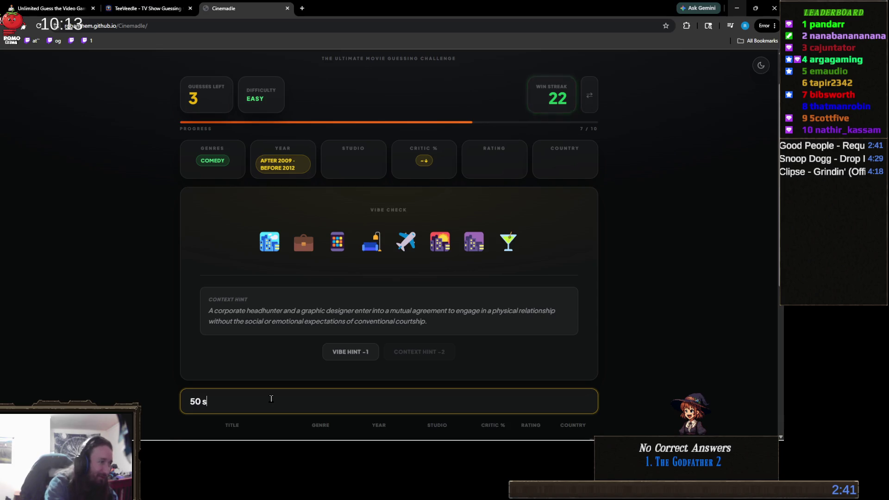
{"action": "key", "text": "BackSpace"}
{"action": "key", "text": "BackSpace"}
{"action": "key", "text": "BackSpace"}
{"action": "type", "text": "fifty"}
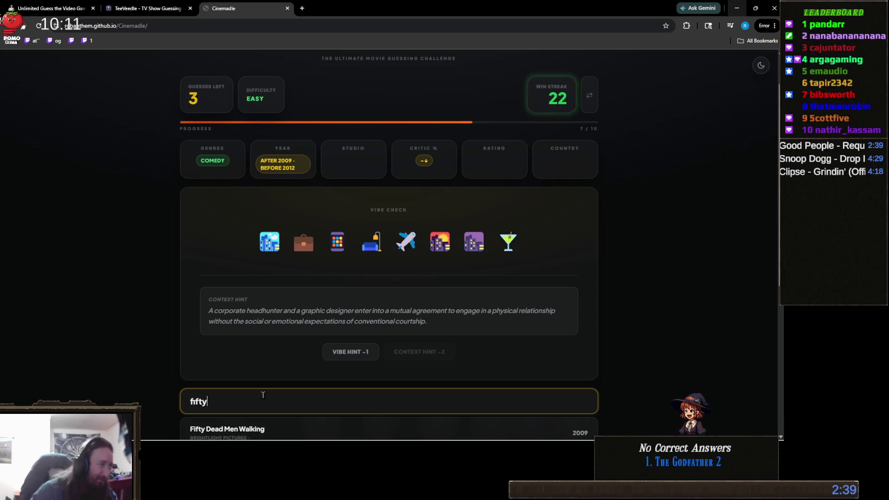
{"action": "scroll", "coordinate": [240, 328], "scroll_direction": "down", "scroll_amount": 3}
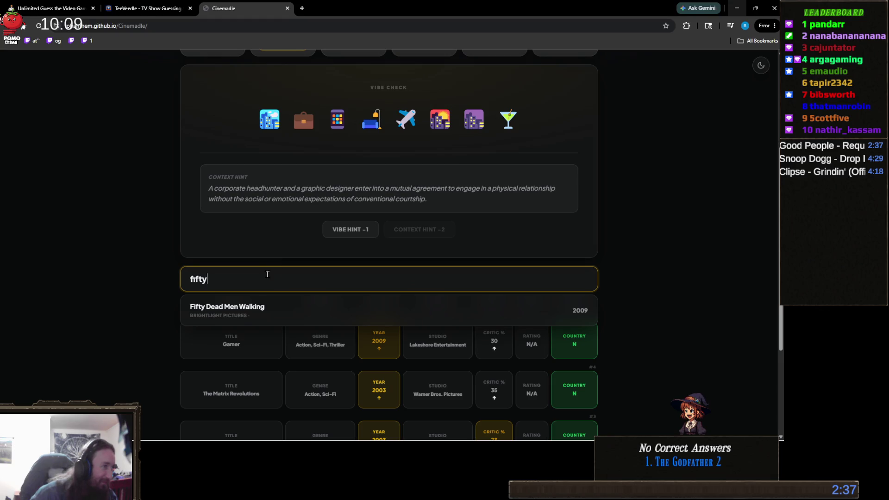
{"action": "key", "text": "BackSpace"}
{"action": "key", "text": "BackSpace"}
{"action": "key", "text": "BackSpace"}
{"action": "type", "text": "shades"}
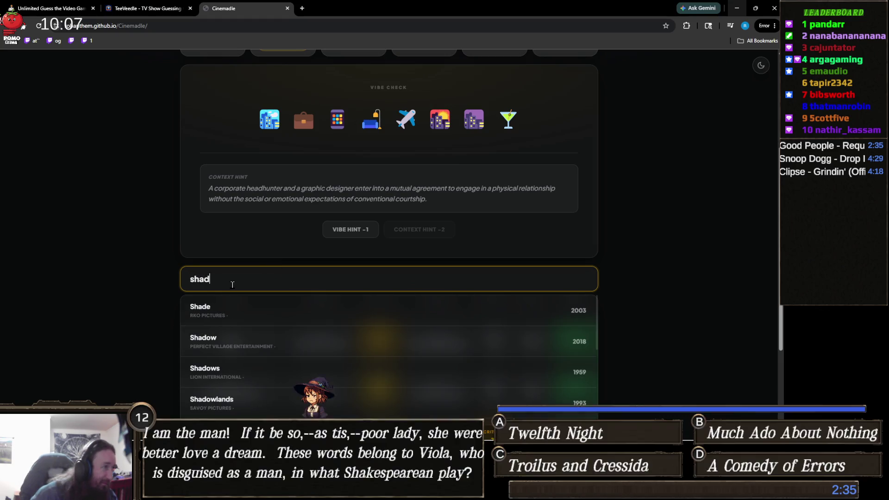
{"action": "key", "text": "ctrl+a"}
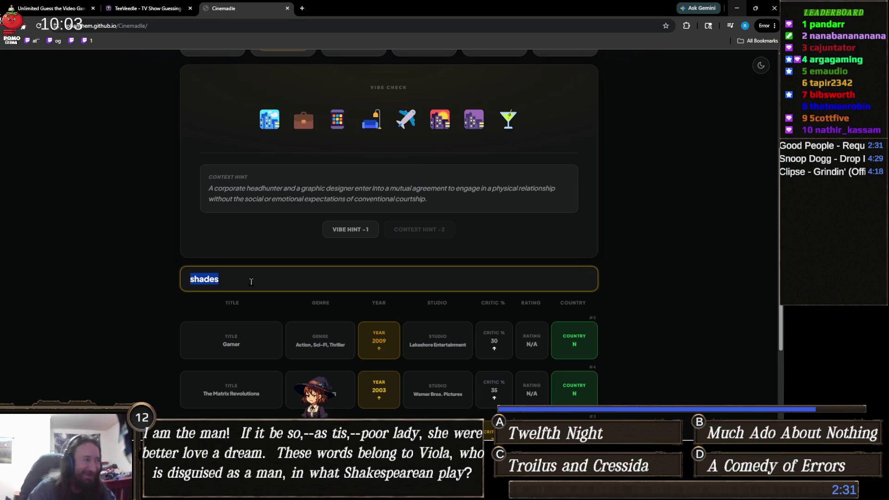
{"action": "key", "text": "BackSpace"}
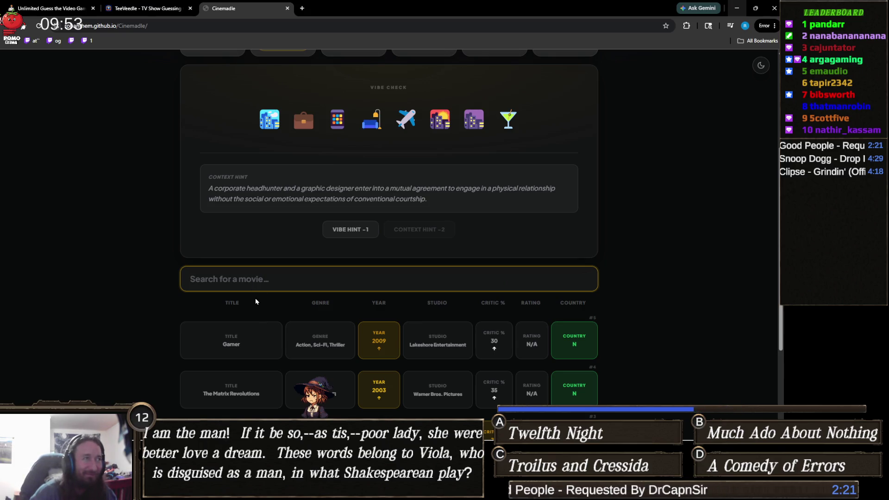
{"action": "mouse_move", "coordinate": [442, 126]}
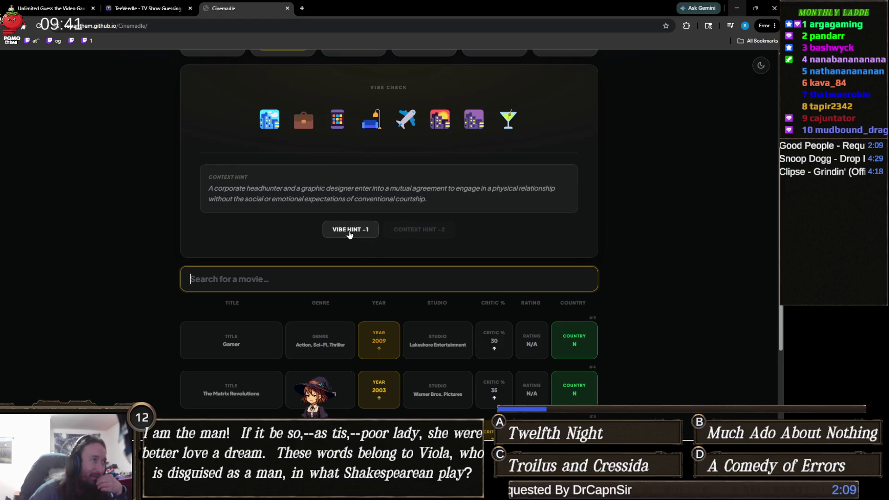
Step: Spend a guess on the vibe hint, revealing a ninth emoji and the New York professionals' platonic-arrangement clue
{"action": "left_click", "coordinate": [349, 234]}
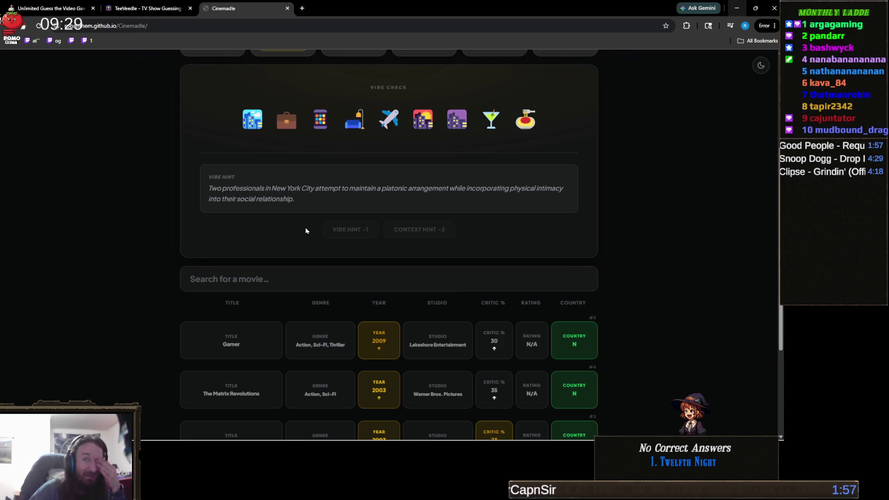
{"action": "scroll", "coordinate": [306, 230], "scroll_direction": "up", "scroll_amount": 2}
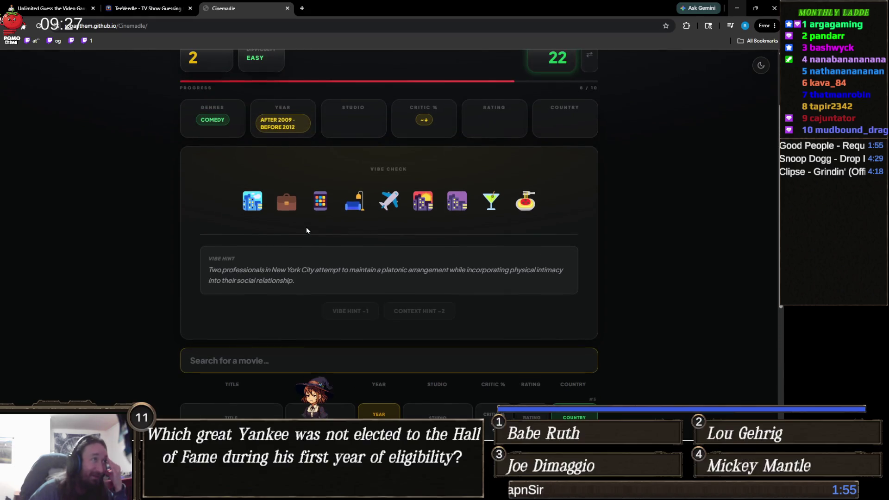
{"action": "scroll", "coordinate": [307, 231], "scroll_direction": "down", "scroll_amount": 1}
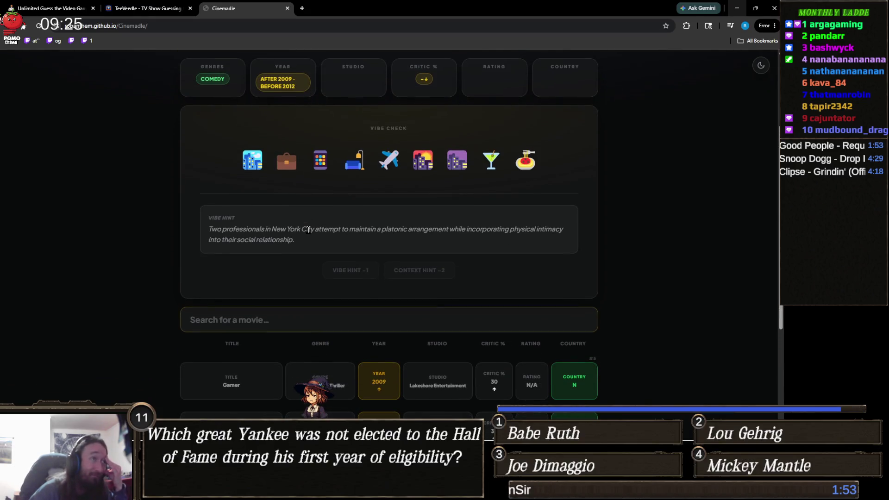
{"action": "left_click", "coordinate": [314, 310]}
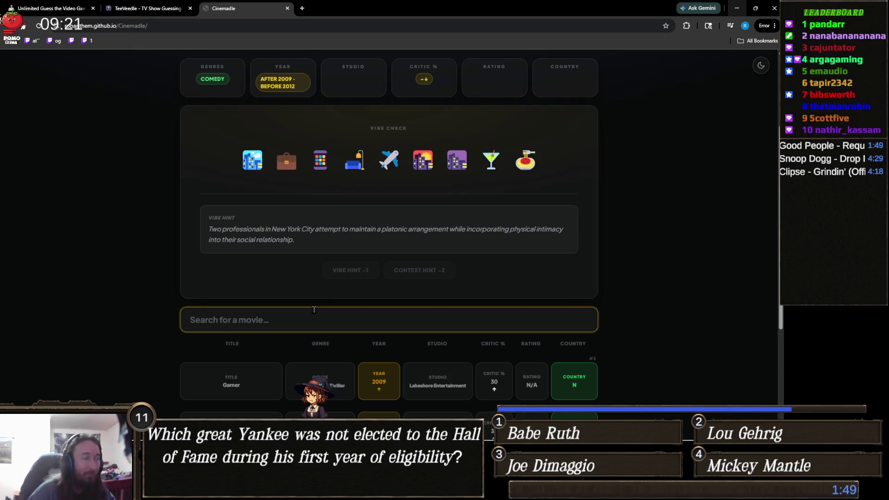
{"action": "type", "text": "date"}
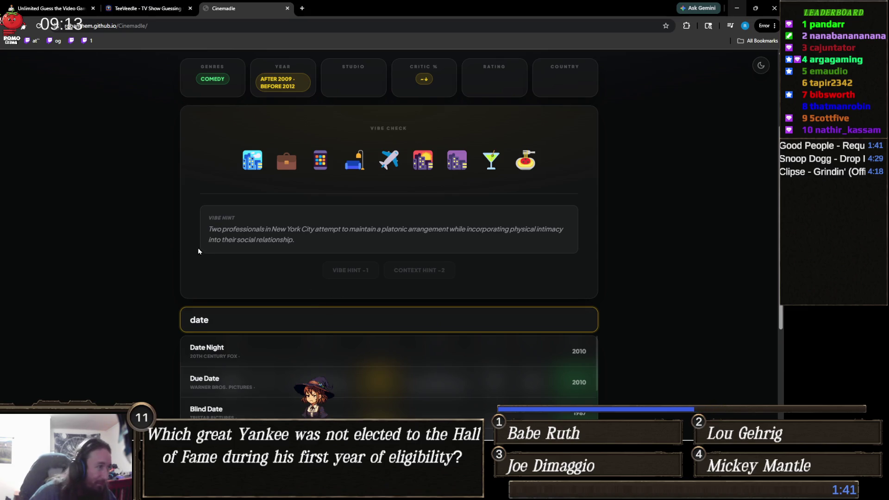
{"action": "scroll", "coordinate": [198, 250], "scroll_direction": "down", "scroll_amount": 3}
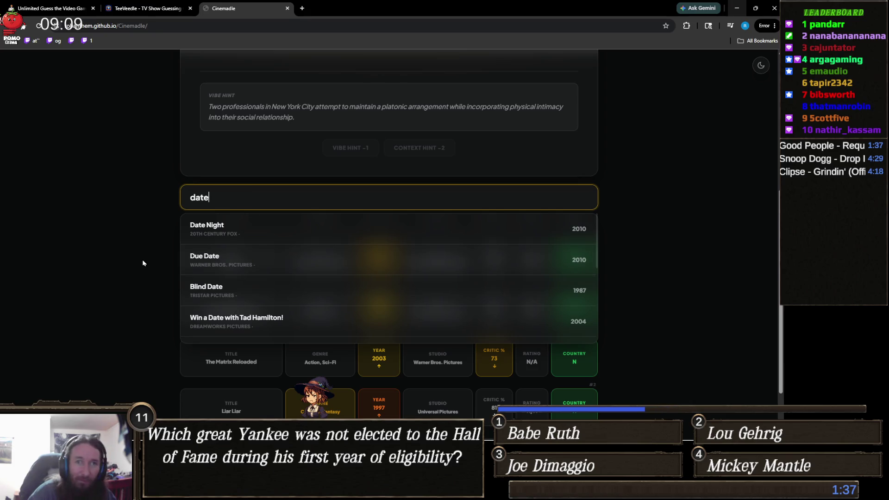
{"action": "key", "text": "ctrl+a"}
{"action": "type", "text": "b"}
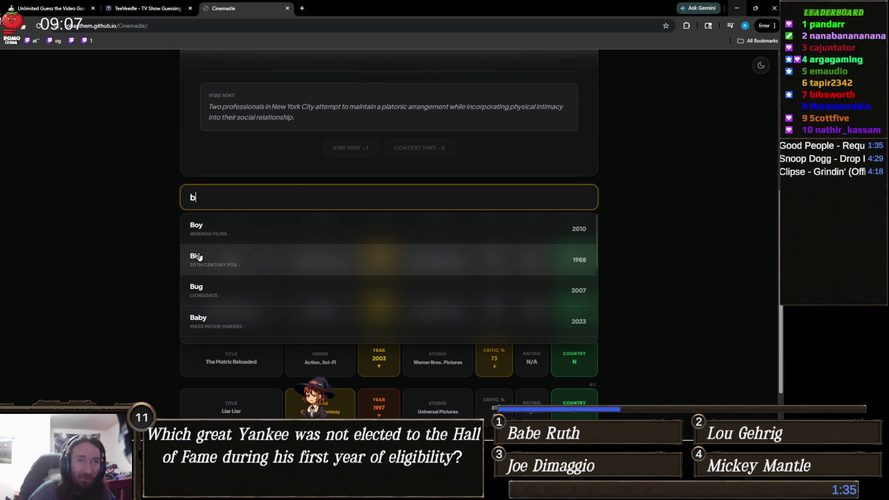
{"action": "type", "text": "aby g"}
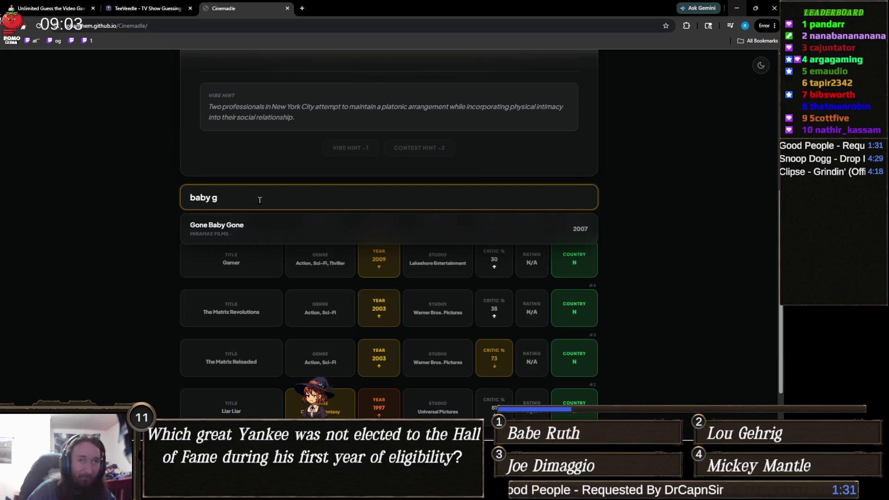
{"action": "key", "text": "BackSpace"}
{"action": "key", "text": "BackSpace"}
{"action": "key", "text": "BackSpace"}
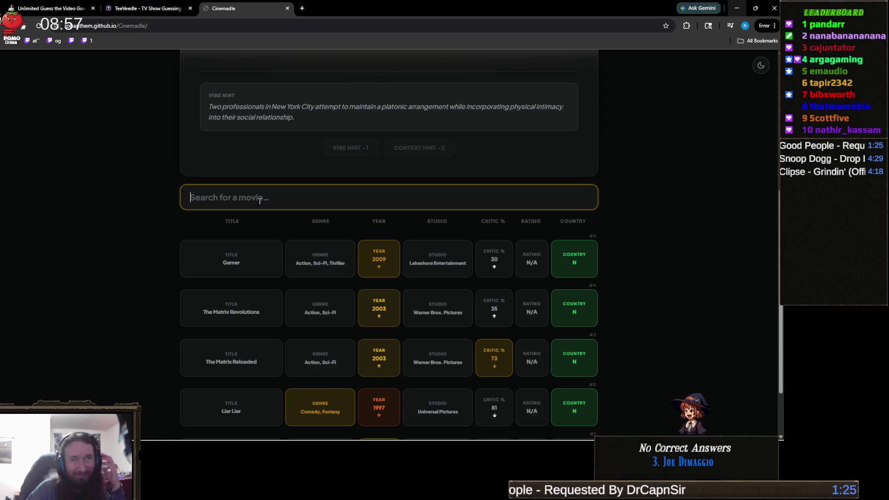
{"action": "scroll", "coordinate": [249, 273], "scroll_direction": "up", "scroll_amount": 1}
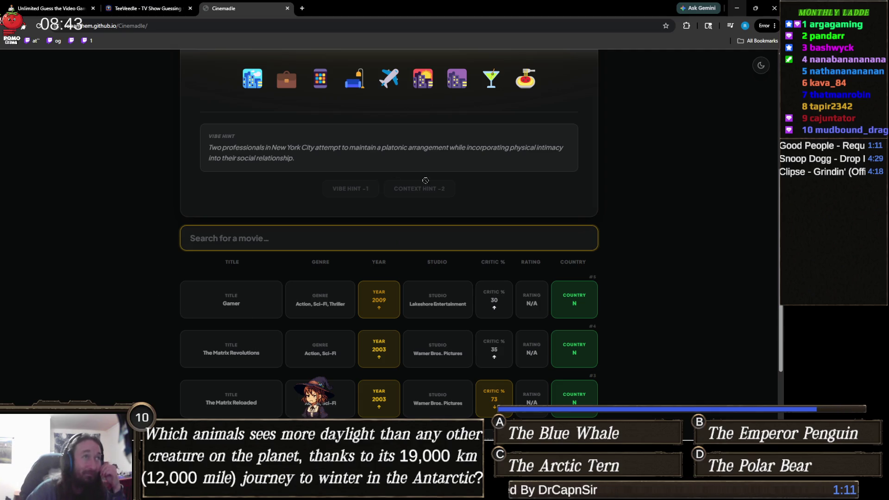
{"action": "scroll", "coordinate": [417, 181], "scroll_direction": "up", "scroll_amount": 2}
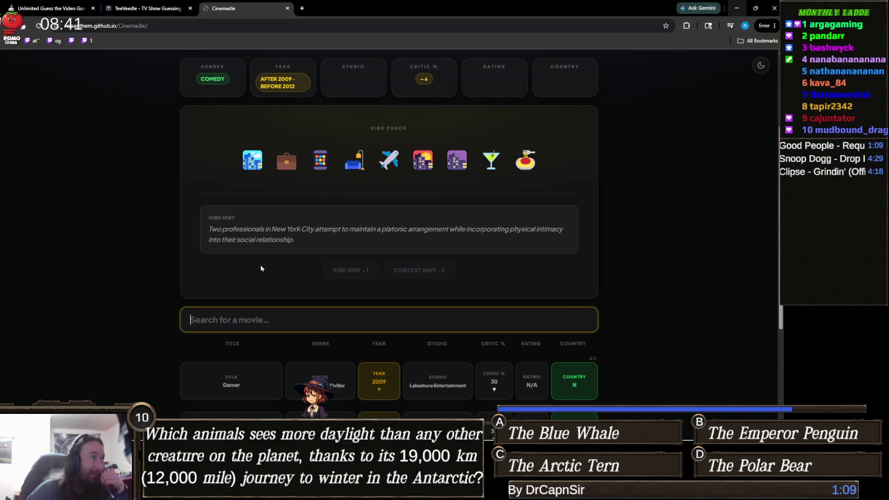
{"action": "scroll", "coordinate": [260, 266], "scroll_direction": "up", "scroll_amount": 1}
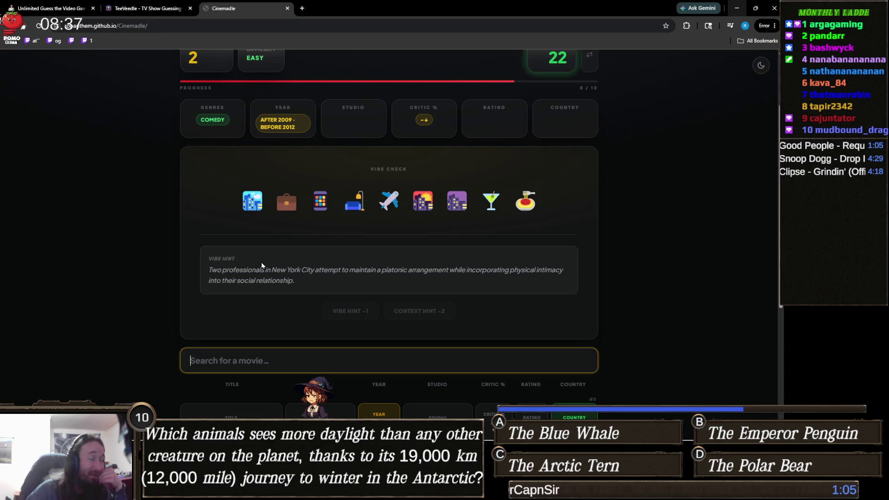
{"action": "scroll", "coordinate": [292, 273], "scroll_direction": "down", "scroll_amount": 1}
{"action": "scroll", "coordinate": [293, 273], "scroll_direction": "down", "scroll_amount": 1}
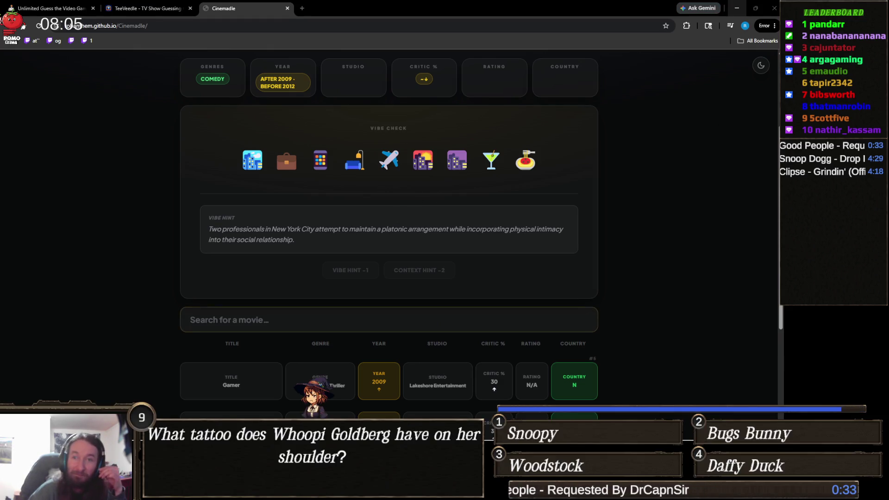
{"action": "left_click", "coordinate": [389, 320]}
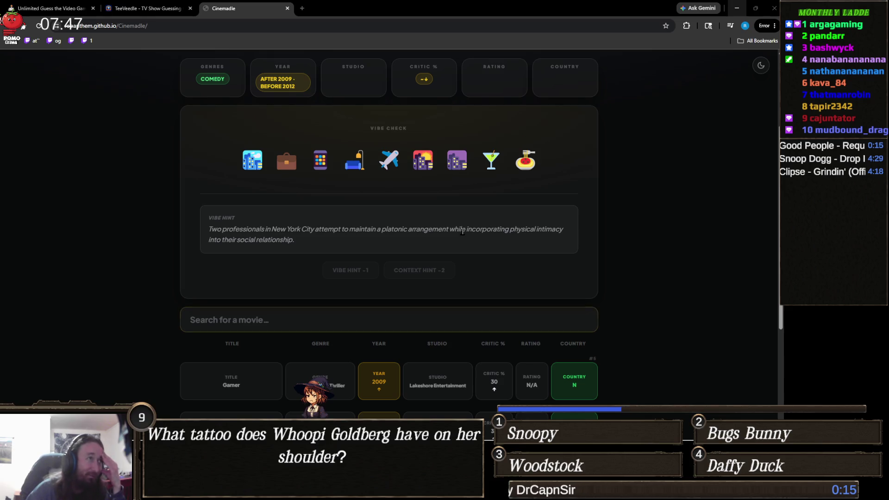
{"action": "scroll", "coordinate": [417, 254], "scroll_direction": "up", "scroll_amount": 1}
{"action": "scroll", "coordinate": [384, 273], "scroll_direction": "up", "scroll_amount": 1}
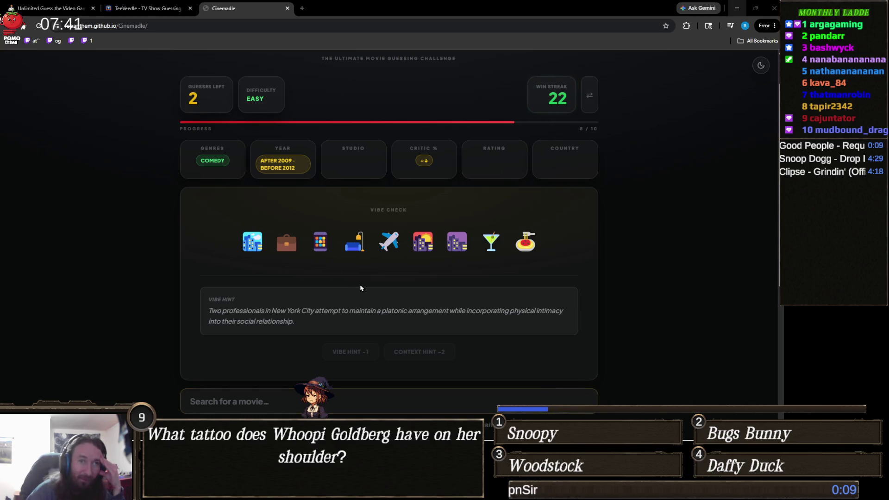
{"action": "scroll", "coordinate": [360, 287], "scroll_direction": "down", "scroll_amount": 1}
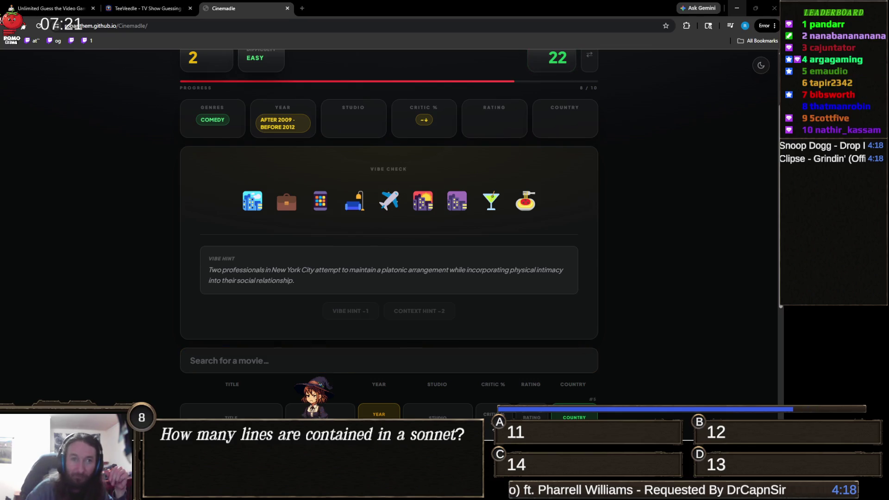
{"action": "left_click", "coordinate": [449, 250]}
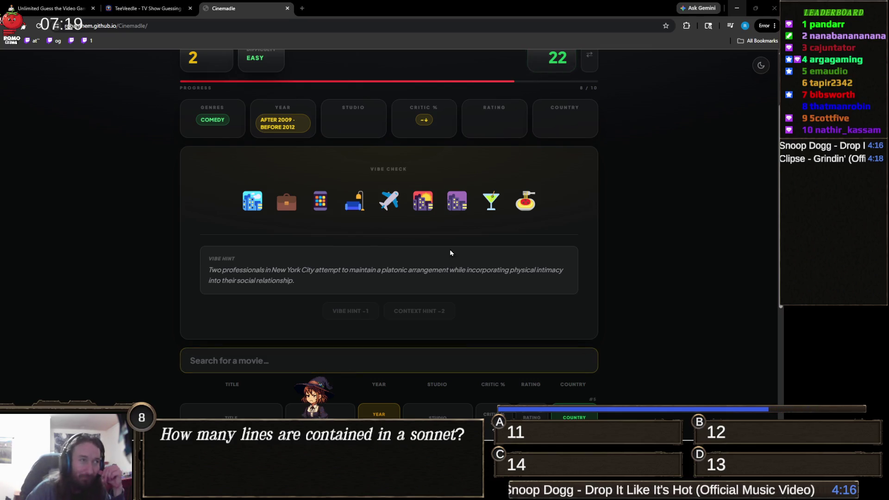
{"action": "scroll", "coordinate": [462, 278], "scroll_direction": "up", "scroll_amount": 1}
{"action": "scroll", "coordinate": [364, 290], "scroll_direction": "down", "scroll_amount": 2}
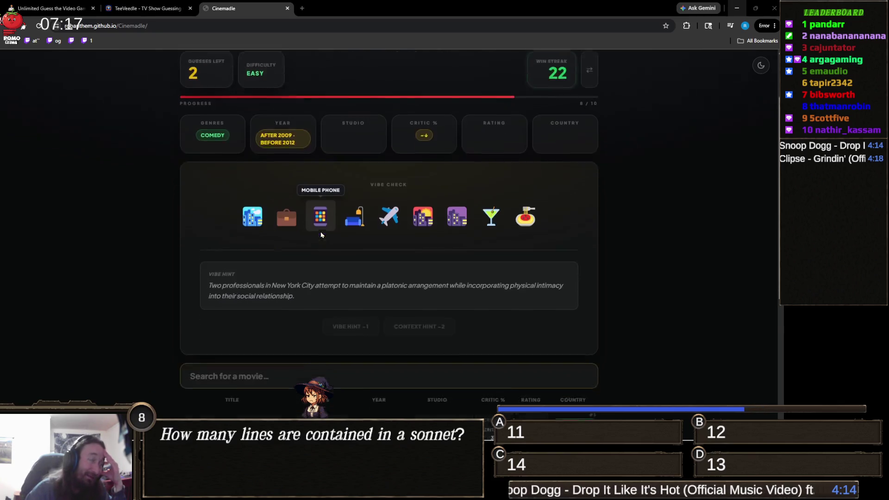
{"action": "scroll", "coordinate": [345, 284], "scroll_direction": "up", "scroll_amount": 1}
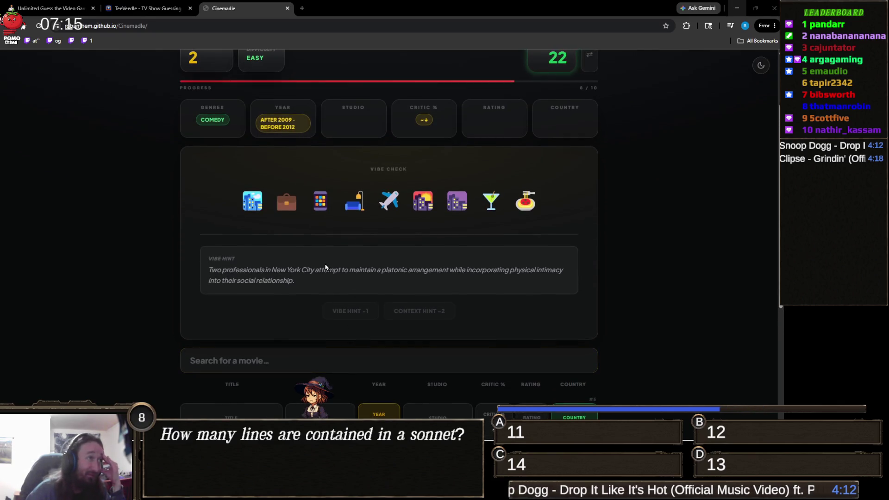
{"action": "mouse_move", "coordinate": [334, 194]}
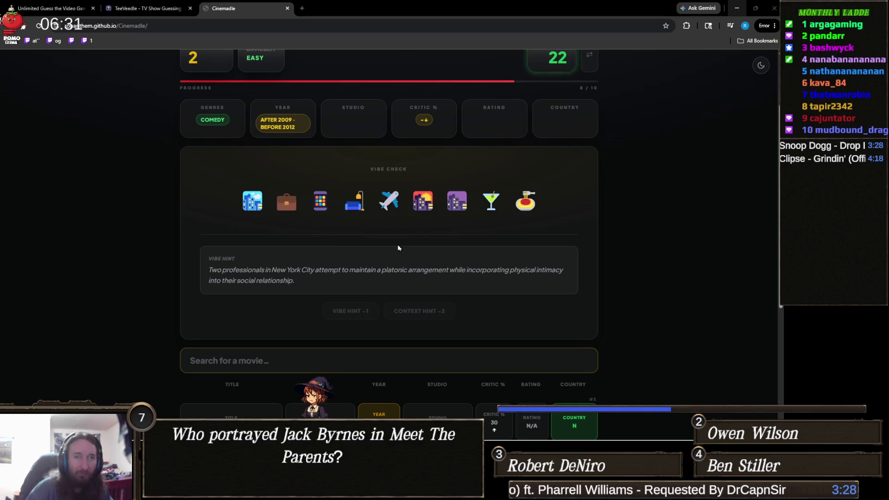
Step: Guess 'Friends with Benefits' (2011) to solve Cinemadle in 8 guesses, then bring up TeeVeedle's puzzle
{"action": "left_click", "coordinate": [316, 354]}
{"action": "type", "text": "friends with"}
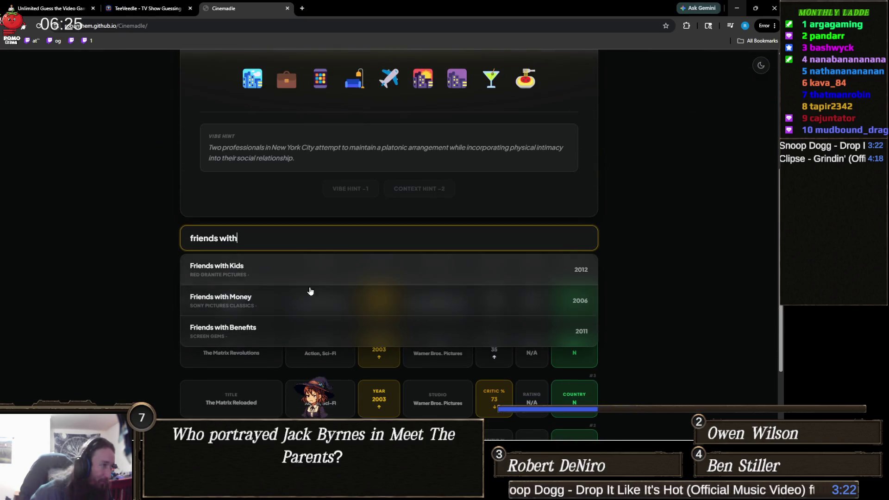
{"action": "left_click", "coordinate": [244, 332]}
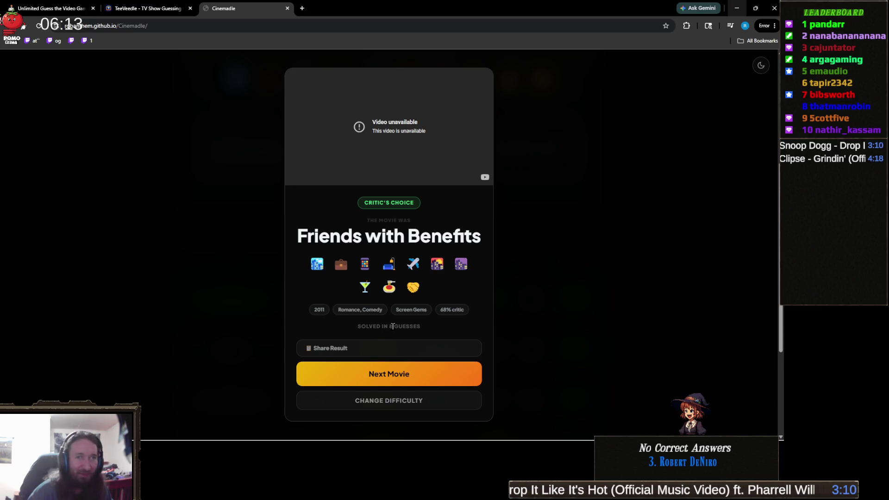
{"action": "left_click", "coordinate": [143, 8]}
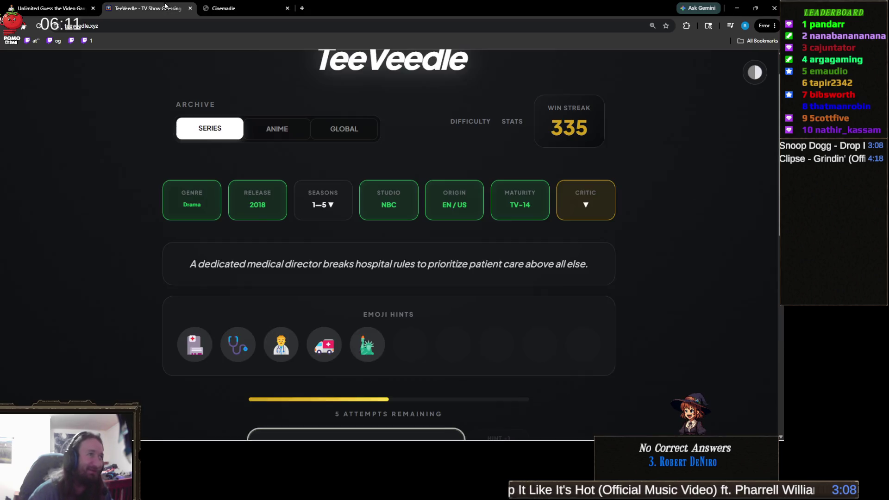
{"action": "scroll", "coordinate": [358, 296], "scroll_direction": "down", "scroll_amount": 2}
{"action": "scroll", "coordinate": [426, 305], "scroll_direction": "down", "scroll_amount": 1}
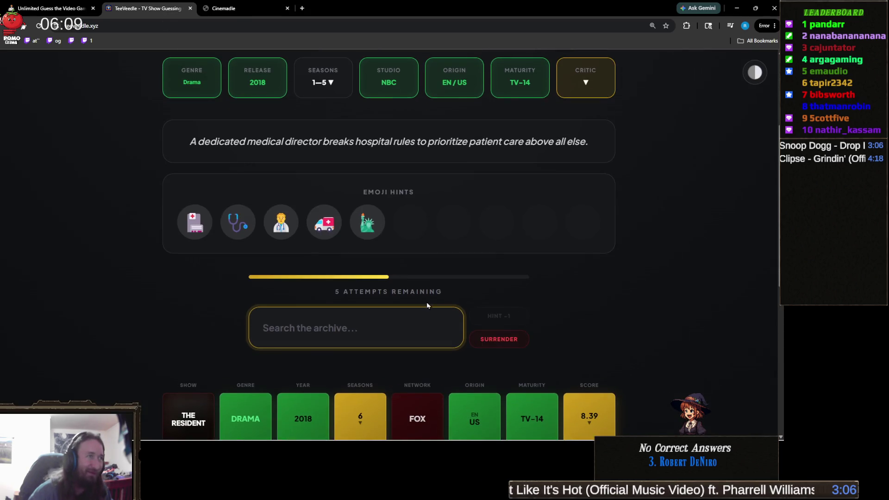
{"action": "left_click", "coordinate": [185, 295]}
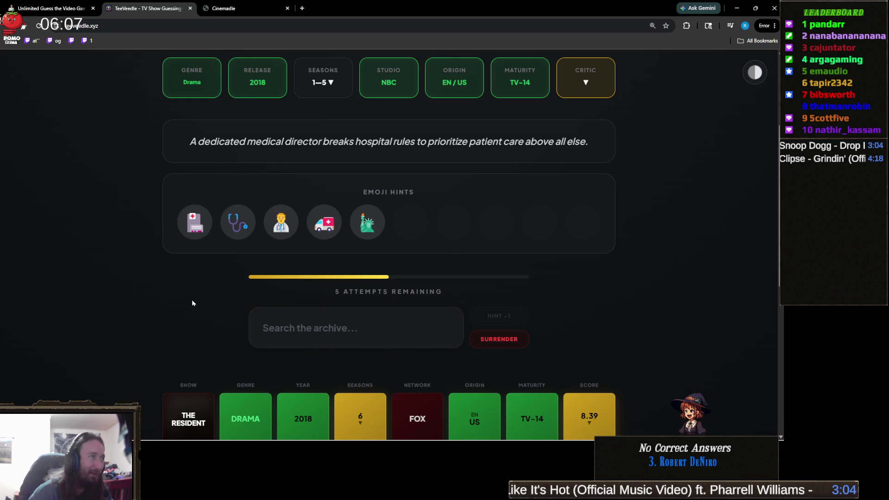
{"action": "scroll", "coordinate": [212, 314], "scroll_direction": "up", "scroll_amount": 1}
{"action": "scroll", "coordinate": [212, 314], "scroll_direction": "up", "scroll_amount": 1}
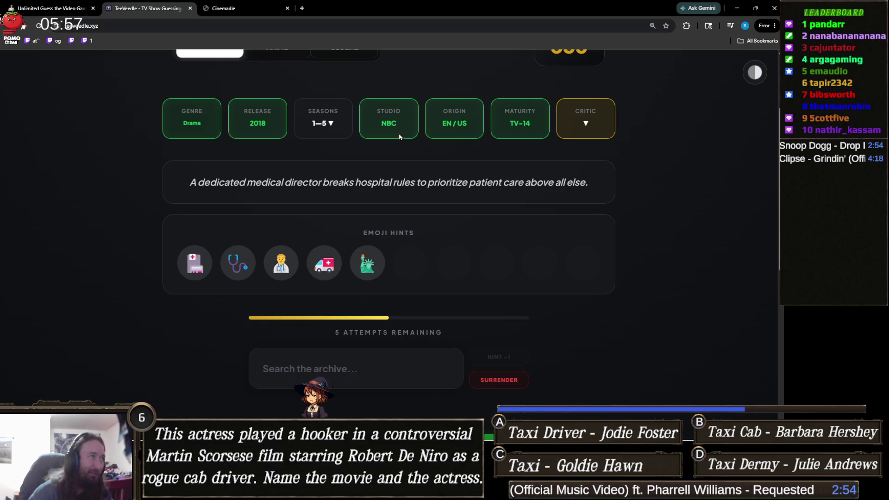
{"action": "scroll", "coordinate": [384, 144], "scroll_direction": "down", "scroll_amount": 3}
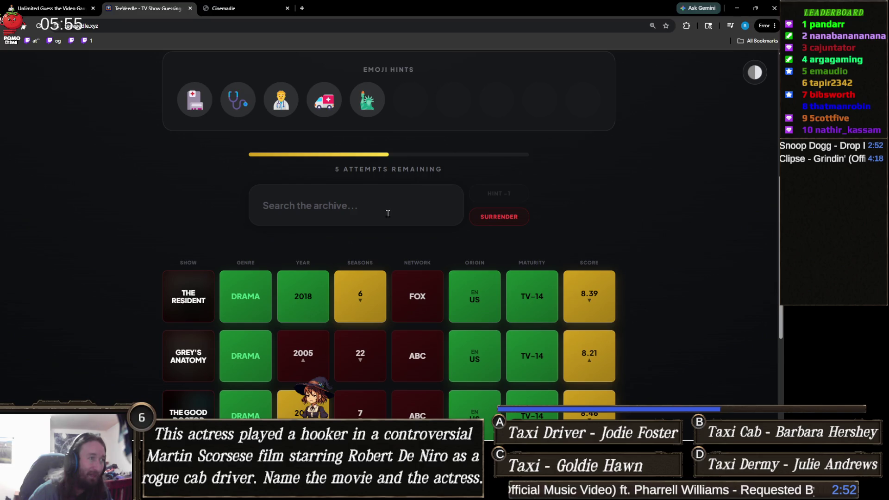
{"action": "scroll", "coordinate": [376, 217], "scroll_direction": "up", "scroll_amount": 3}
{"action": "mouse_move", "coordinate": [375, 216]}
{"action": "scroll", "coordinate": [376, 217], "scroll_direction": "up", "scroll_amount": 1}
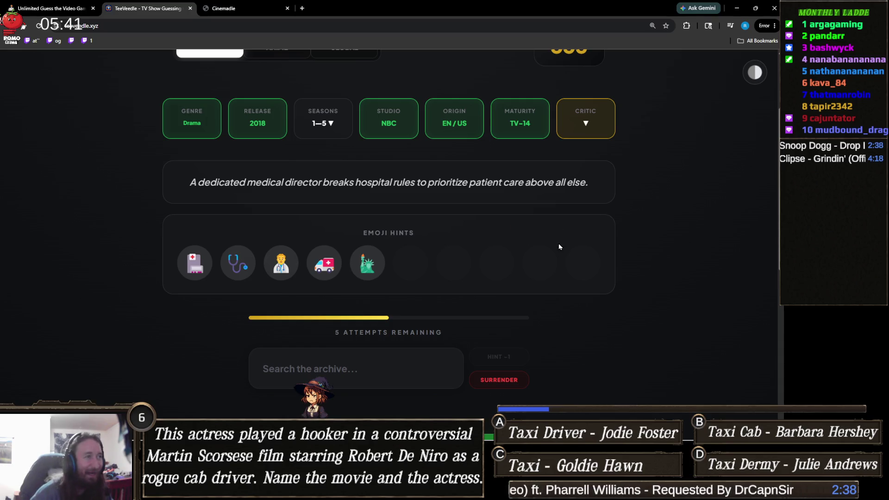
{"action": "left_click", "coordinate": [371, 376]}
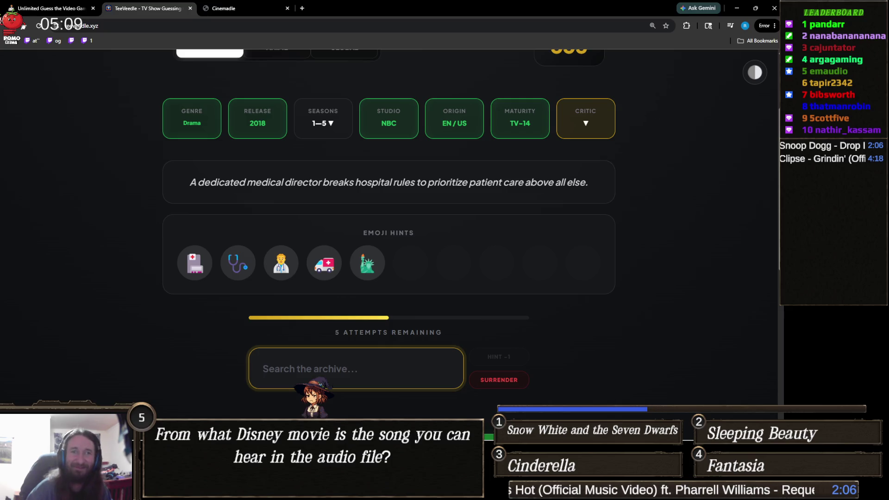
{"action": "key", "text": "alt+Tab"}
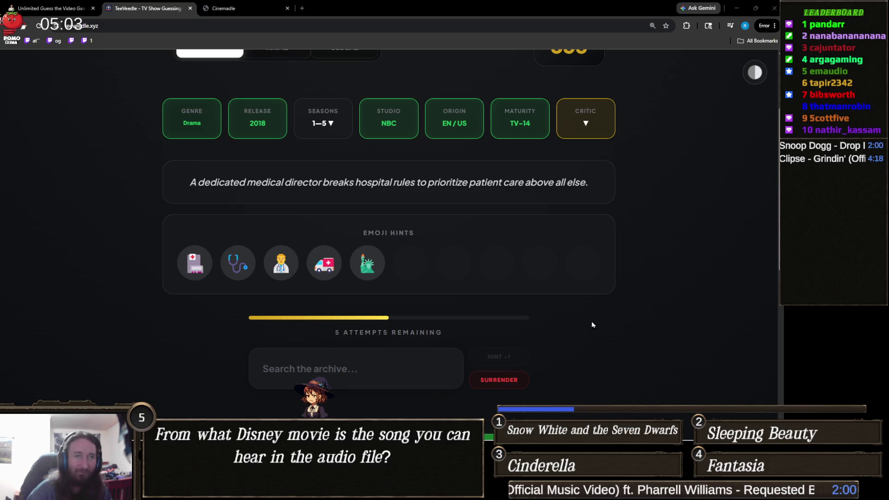
{"action": "scroll", "coordinate": [462, 282], "scroll_direction": "down", "scroll_amount": 1}
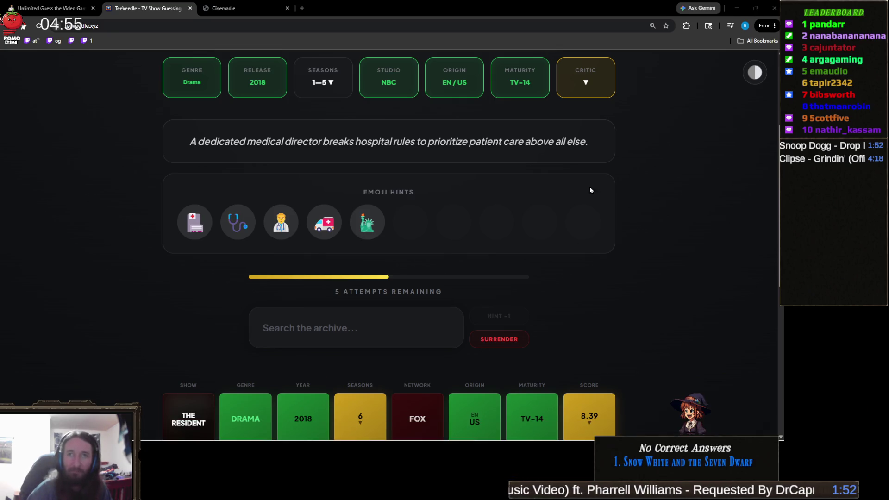
{"action": "mouse_move", "coordinate": [373, 436]}
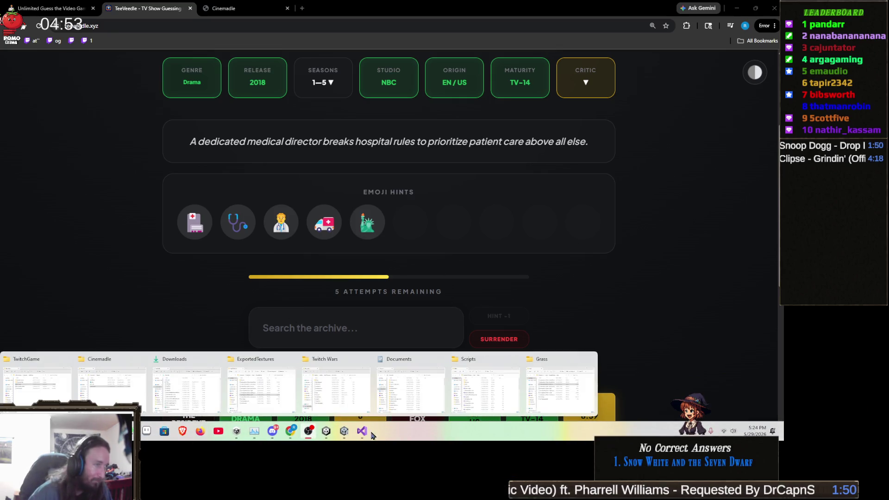
{"action": "left_click", "coordinate": [254, 434]}
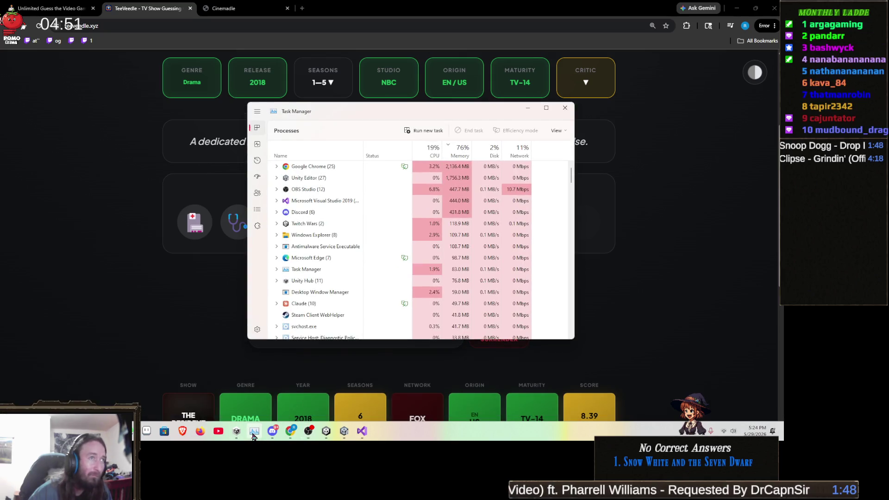
{"action": "left_click", "coordinate": [253, 434]}
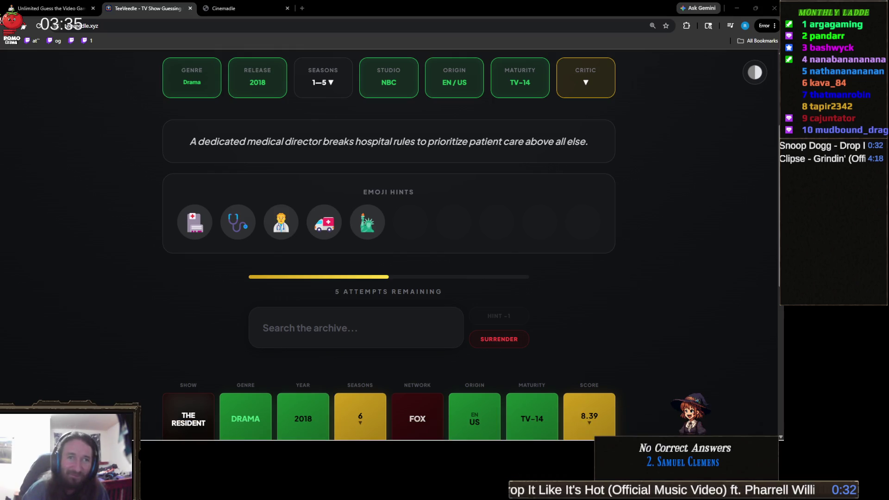
{"action": "left_click", "coordinate": [375, 318]}
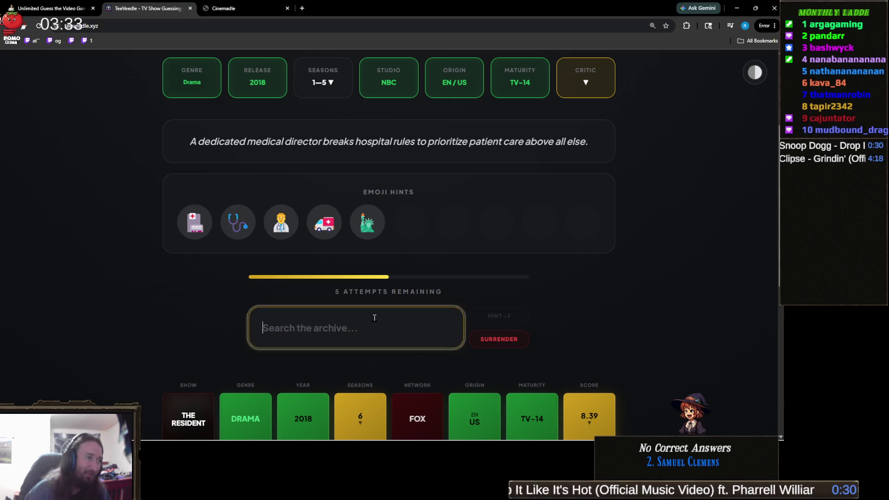
Step: Guess New Amsterdam to win TeeVeedle with a 336 streak, then switch to the Finding Fern 2 Unity project
{"action": "type", "text": "new an"}
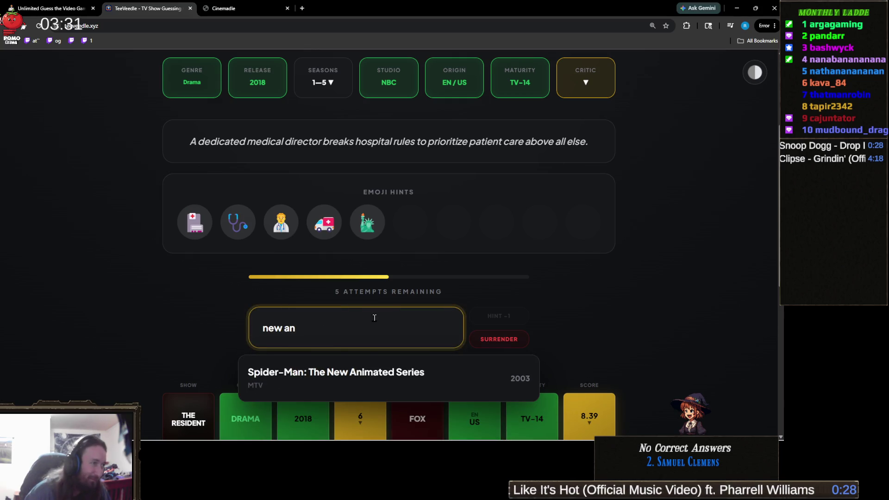
{"action": "key", "text": "BackSpace"}
{"action": "type", "text": "ms"}
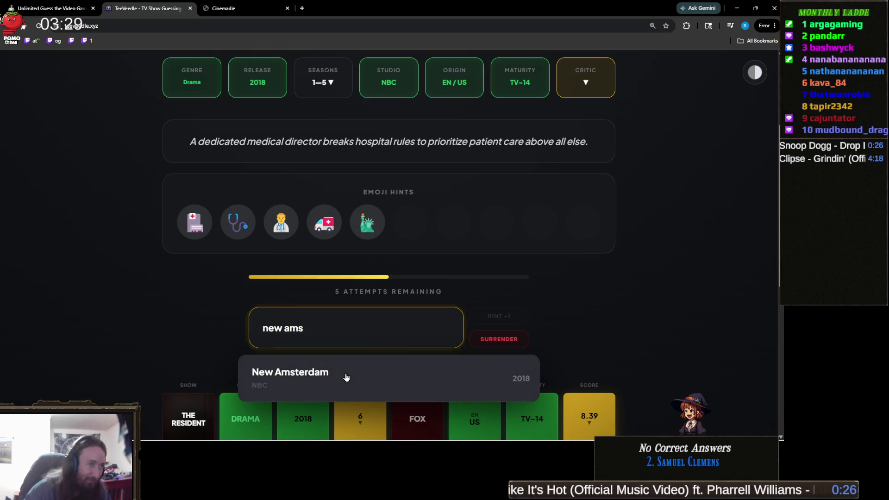
{"action": "left_click", "coordinate": [346, 376]}
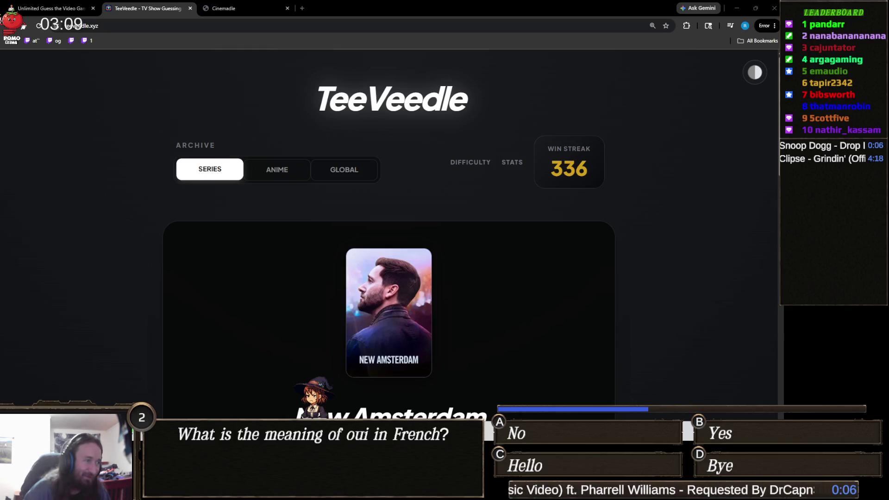
{"action": "mouse_move", "coordinate": [361, 384]}
{"action": "mouse_move", "coordinate": [308, 490]}
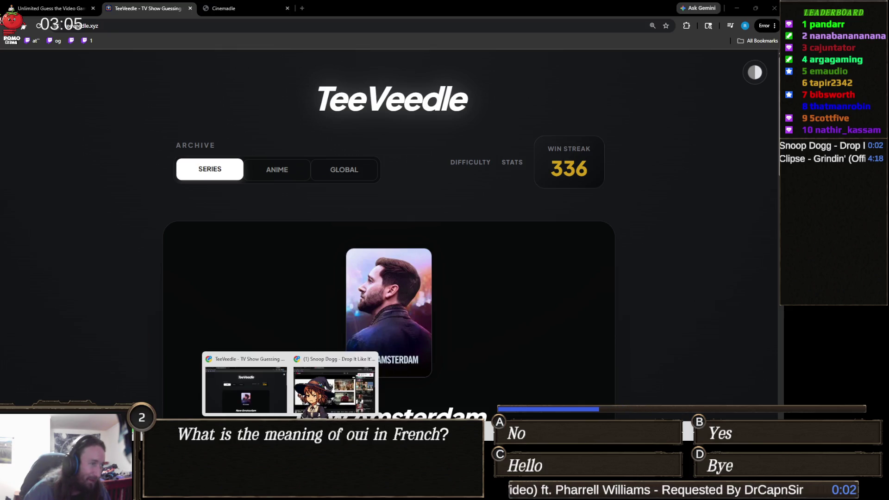
{"action": "left_click", "coordinate": [344, 491]}
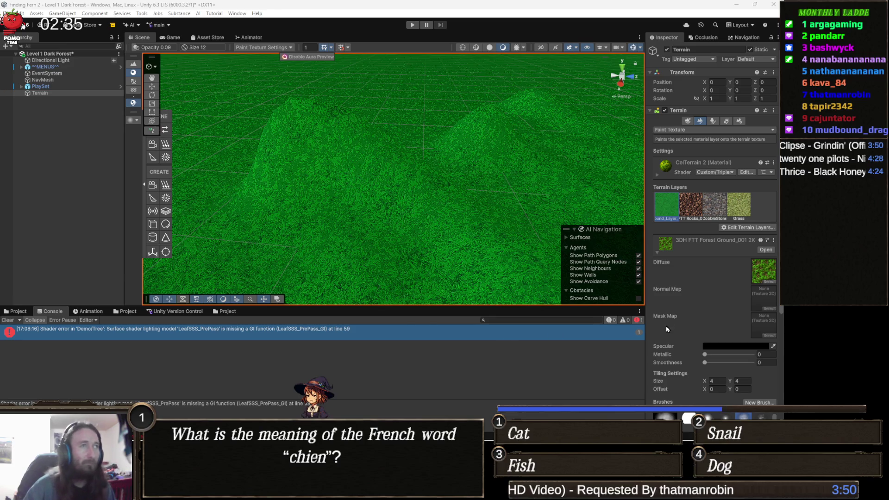
Step: Orbit the Scene camera to a lower view over the grassy terrain, then bring the terrain shader code forward
{"action": "mouse_move", "coordinate": [281, 236]}
{"action": "left_mouse_down"}
{"action": "mouse_move", "coordinate": [319, 204]}
{"action": "mouse_move", "coordinate": [348, 241]}
{"action": "mouse_move", "coordinate": [381, 218]}
{"action": "mouse_move", "coordinate": [369, 240]}
{"action": "mouse_move", "coordinate": [388, 235]}
{"action": "left_mouse_up"}
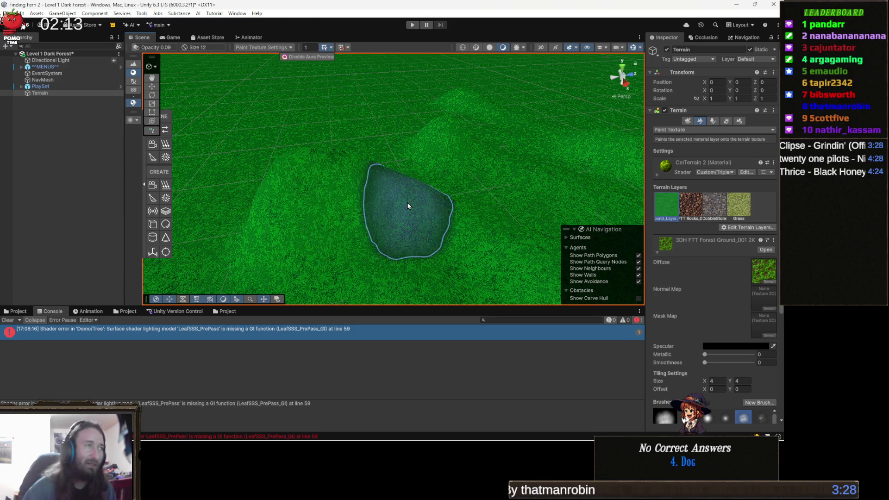
{"action": "mouse_move", "coordinate": [411, 192]}
{"action": "left_mouse_down"}
{"action": "mouse_move", "coordinate": [367, 225]}
{"action": "mouse_move", "coordinate": [414, 228]}
{"action": "mouse_move", "coordinate": [375, 201]}
{"action": "mouse_move", "coordinate": [381, 175]}
{"action": "mouse_move", "coordinate": [386, 226]}
{"action": "mouse_move", "coordinate": [398, 203]}
{"action": "mouse_move", "coordinate": [403, 241]}
{"action": "left_mouse_up"}
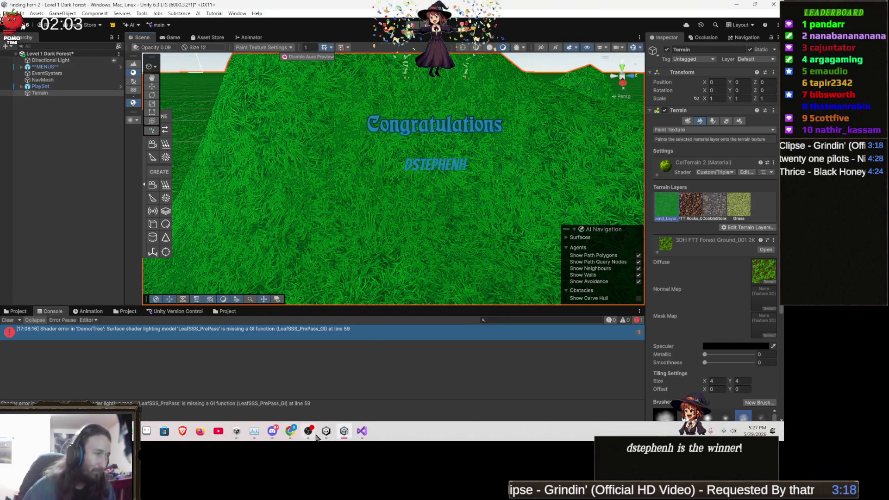
{"action": "mouse_move", "coordinate": [366, 435]}
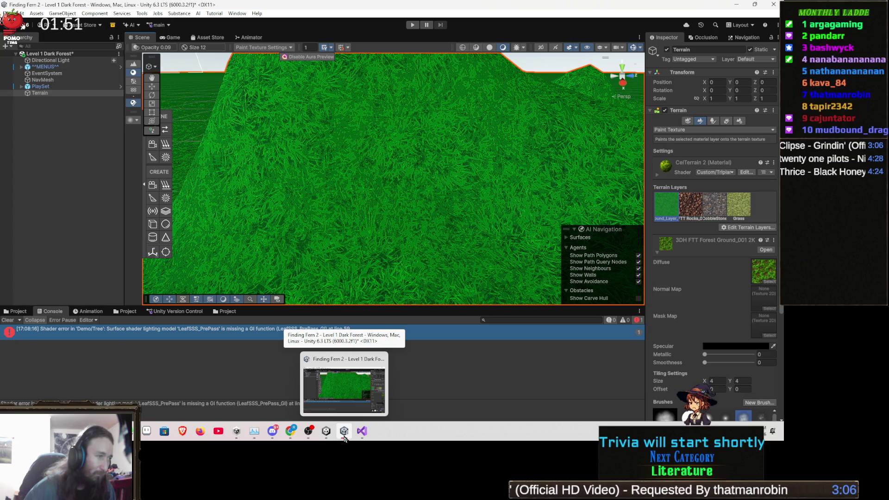
{"action": "left_click", "coordinate": [361, 432]}
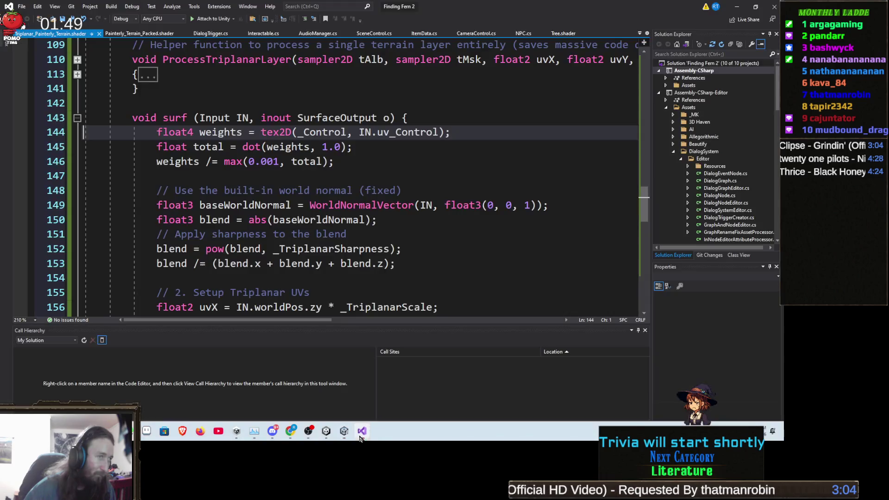
Step: Review the baseWorldNormal code and its '(fixed)' comment on lines 148–149, scrolling through the surf function
{"action": "left_click", "coordinate": [484, 205]}
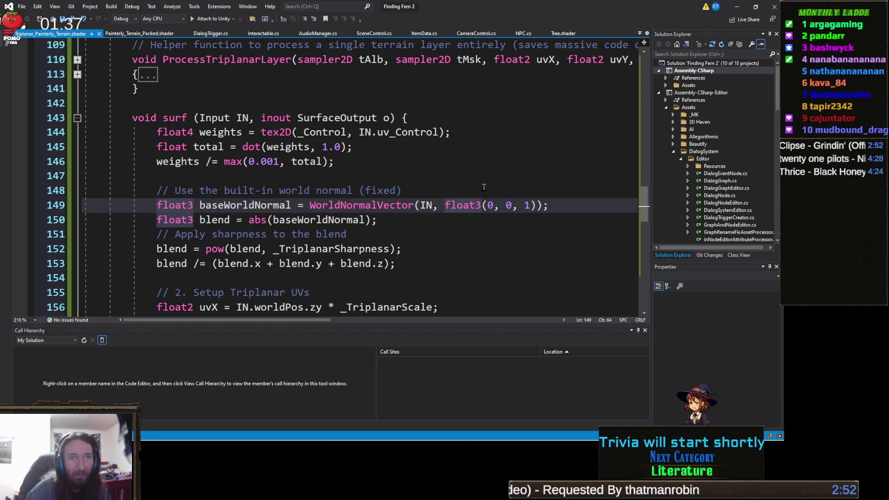
{"action": "left_click", "coordinate": [460, 193]}
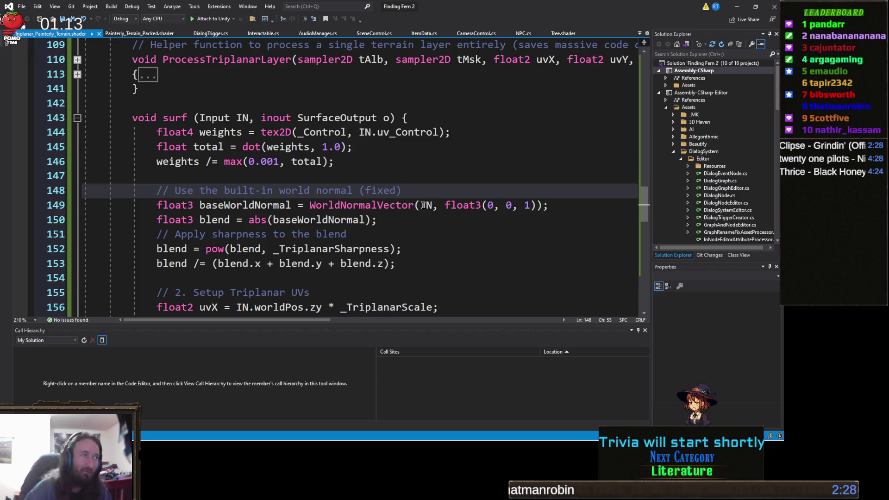
{"action": "scroll", "coordinate": [239, 200], "scroll_direction": "down", "scroll_amount": 15}
{"action": "scroll", "coordinate": [293, 172], "scroll_direction": "up", "scroll_amount": 4}
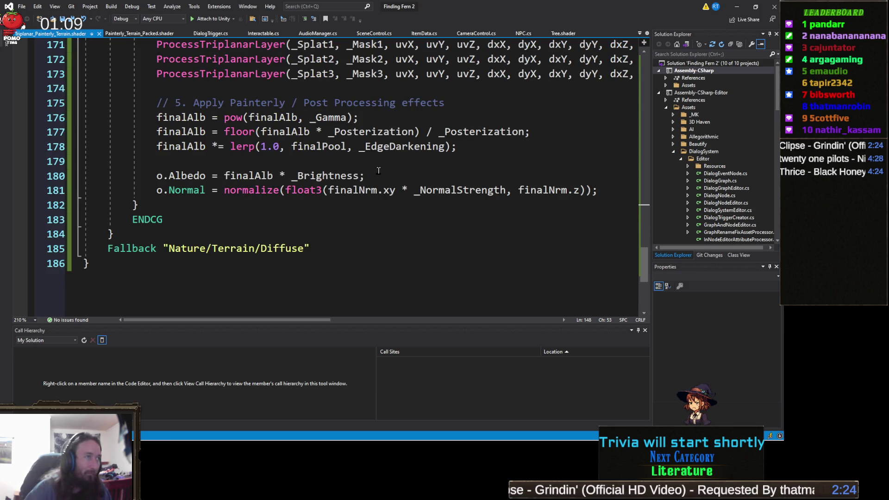
{"action": "scroll", "coordinate": [379, 170], "scroll_direction": "up", "scroll_amount": 2}
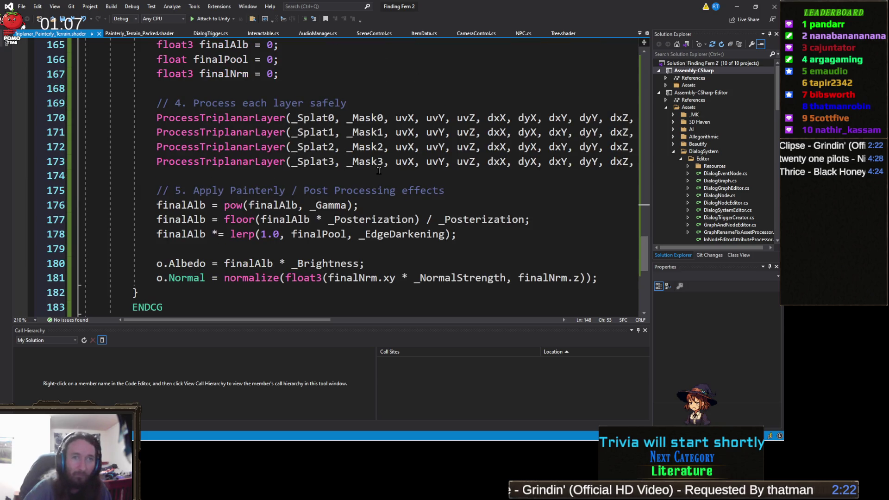